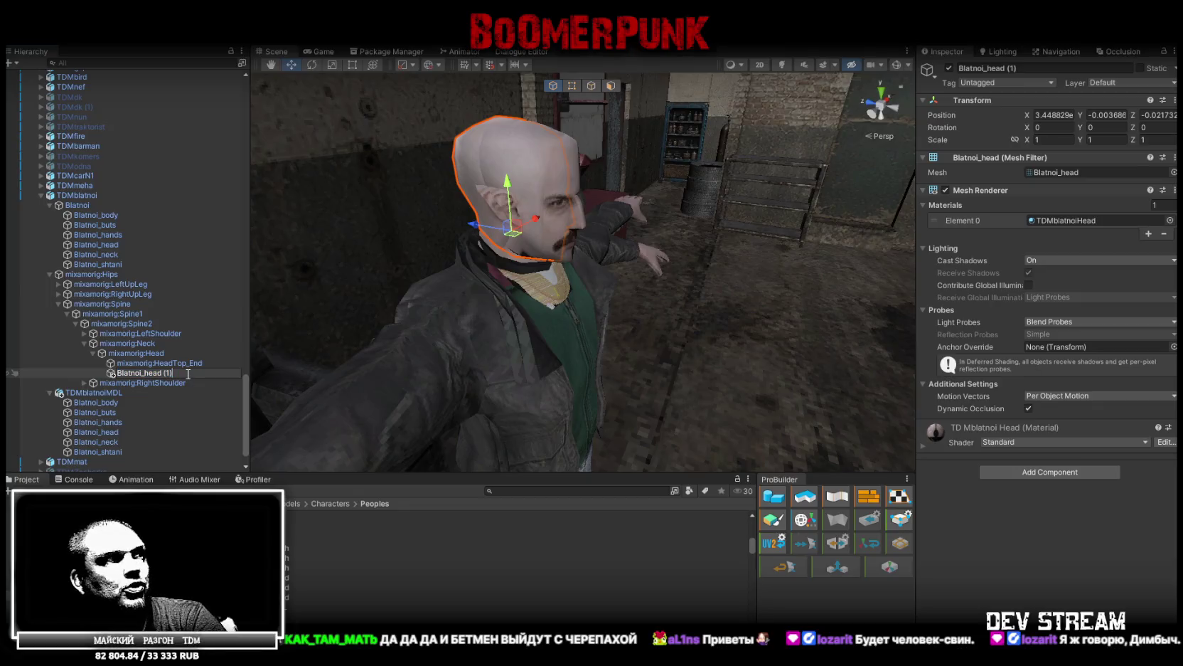
- Name the head copy Blatnoi_head, fit it on the neck, and delete the spare TDMblatnoiMDL
{"action": "key", "text": "Return"}
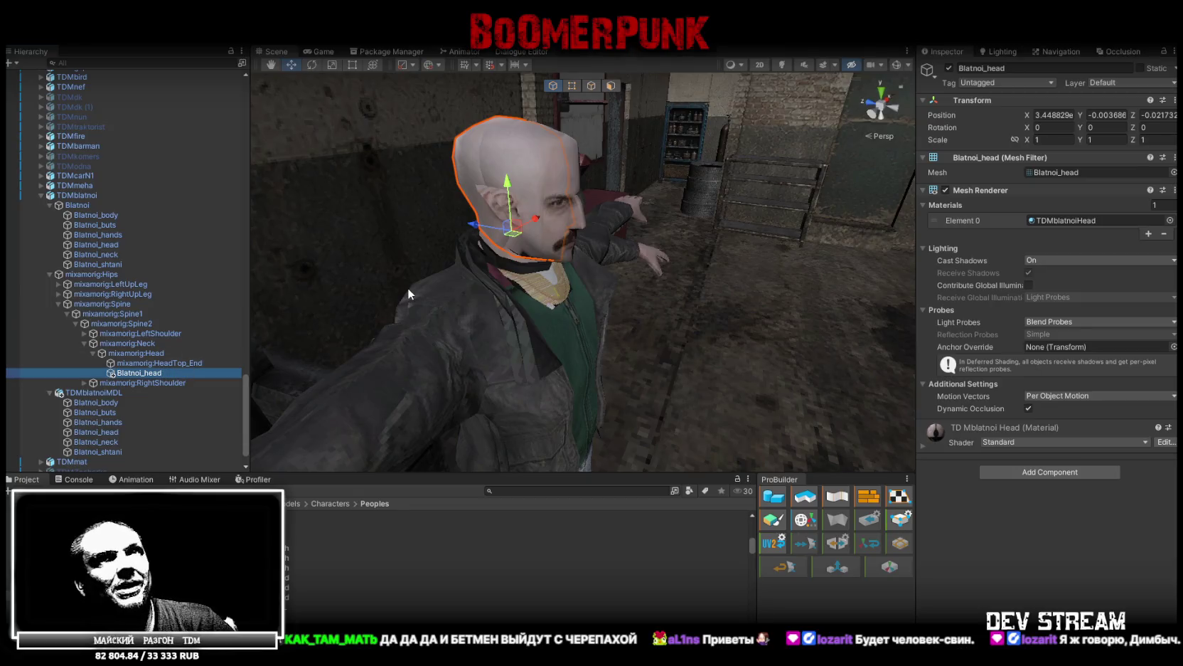
{"action": "left_click_drag", "start_coordinate": [437, 253], "coordinate": [625, 217]}
{"action": "scroll", "coordinate": [626, 216], "scroll_direction": "up", "scroll_amount": 5}
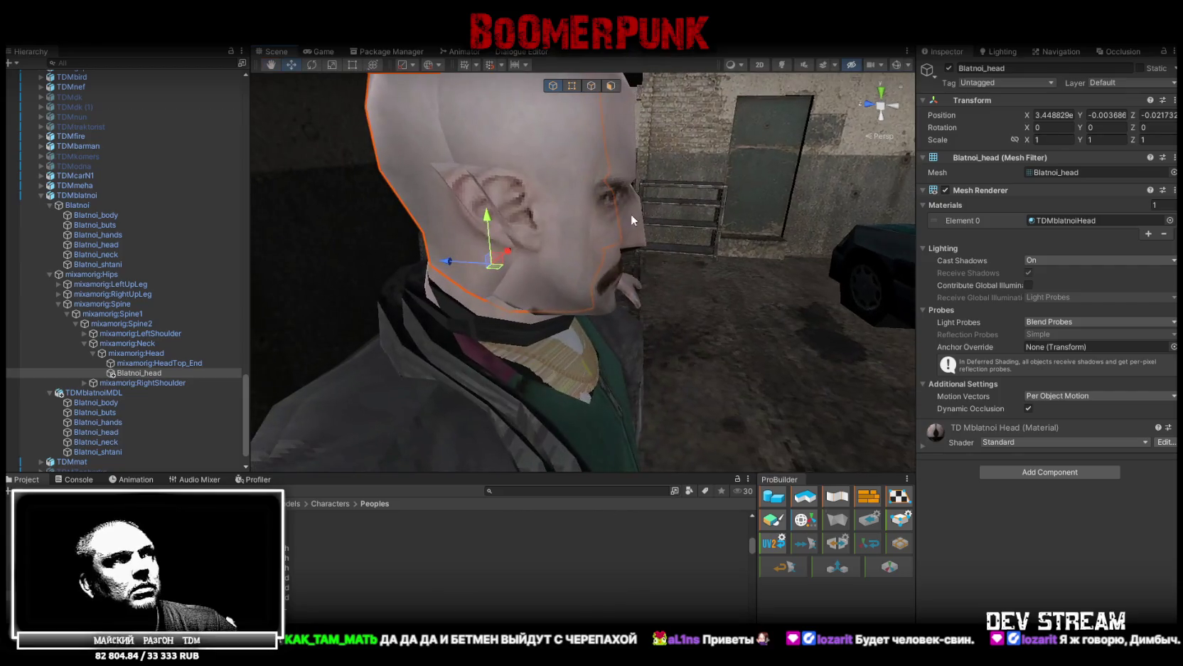
{"action": "left_click_drag", "start_coordinate": [450, 261], "coordinate": [469, 266]}
{"action": "left_click", "coordinate": [114, 392]}
{"action": "key", "text": "Delete"}
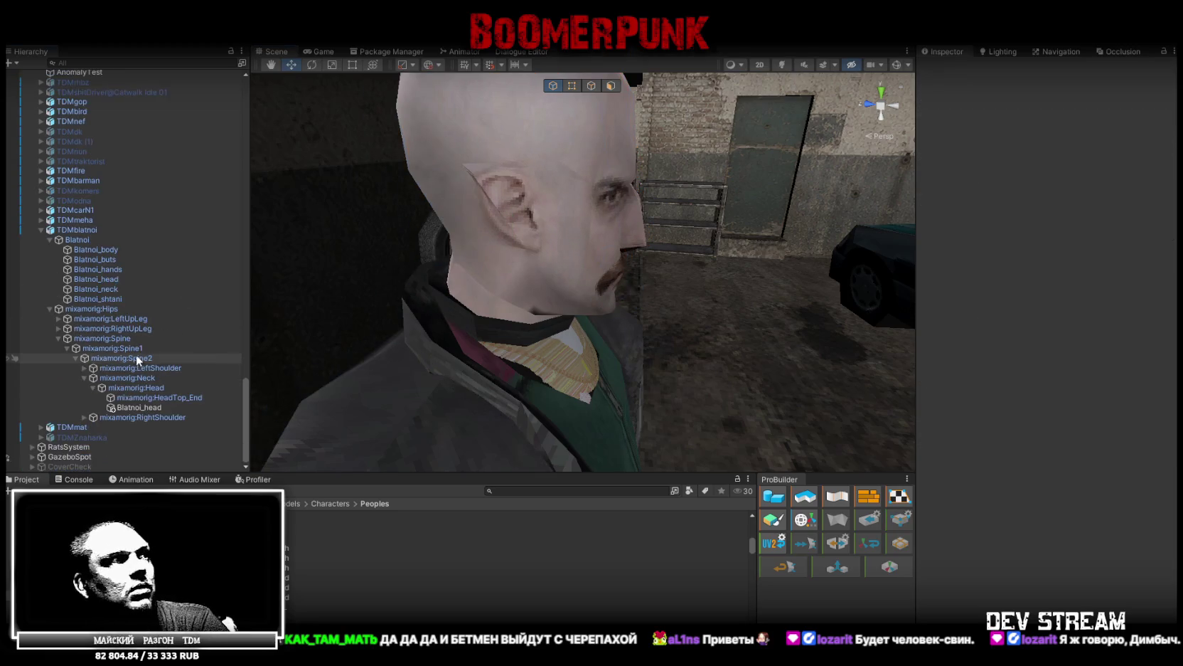
- Disable the original skinned Blatnoi_head after toggling it on and off to compare
{"action": "left_click", "coordinate": [121, 276]}
{"action": "left_click", "coordinate": [949, 69]}
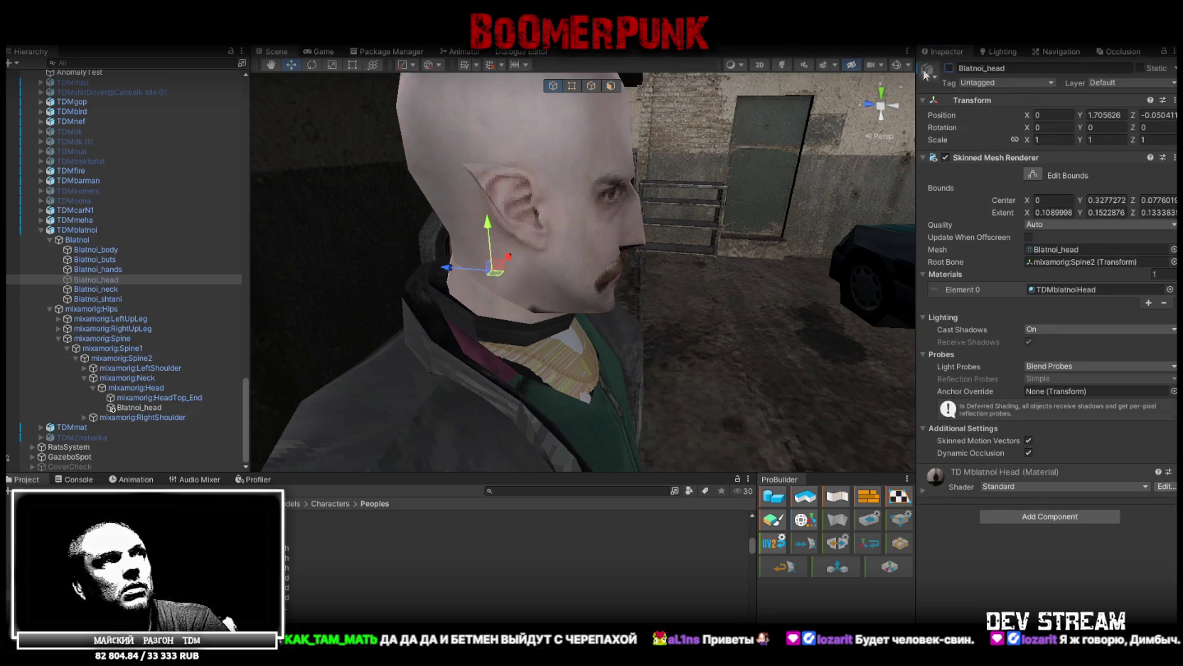
{"action": "left_click", "coordinate": [948, 68]}
{"action": "left_click", "coordinate": [949, 69]}
{"action": "left_click", "coordinate": [948, 69]}
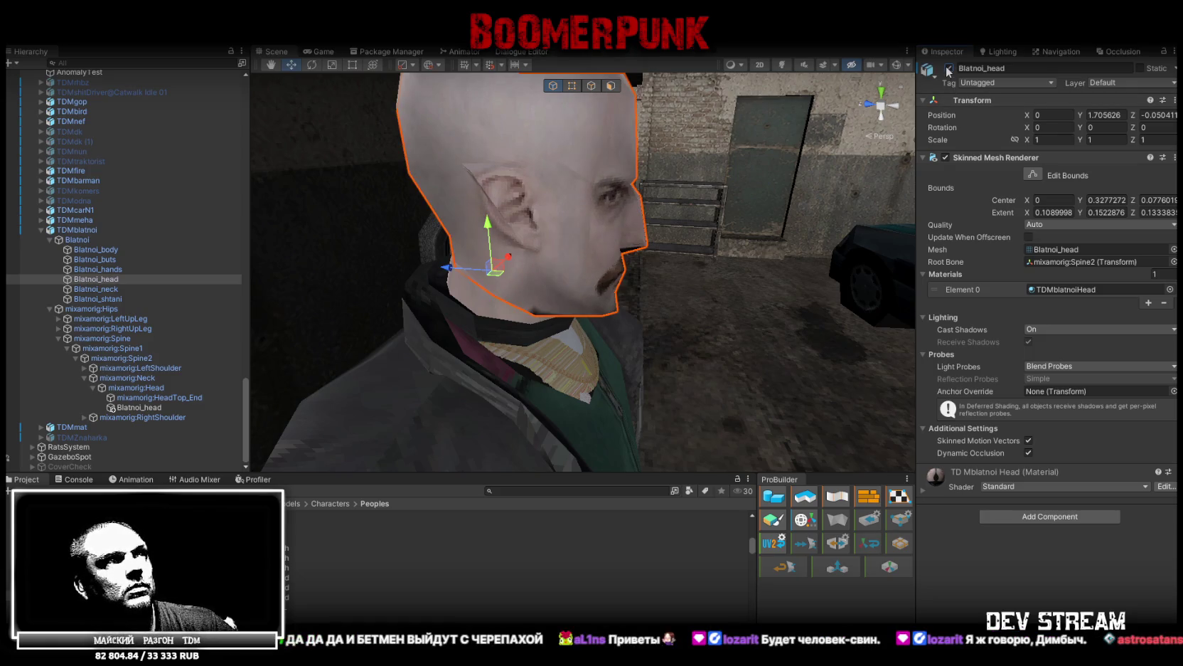
{"action": "left_click", "coordinate": [948, 68]}
{"action": "mouse_move", "coordinate": [580, 201]}
{"action": "left_mouse_down"}
{"action": "mouse_move", "coordinate": [563, 264]}
{"action": "mouse_move", "coordinate": [470, 292]}
{"action": "mouse_move", "coordinate": [483, 297]}
{"action": "left_mouse_up"}
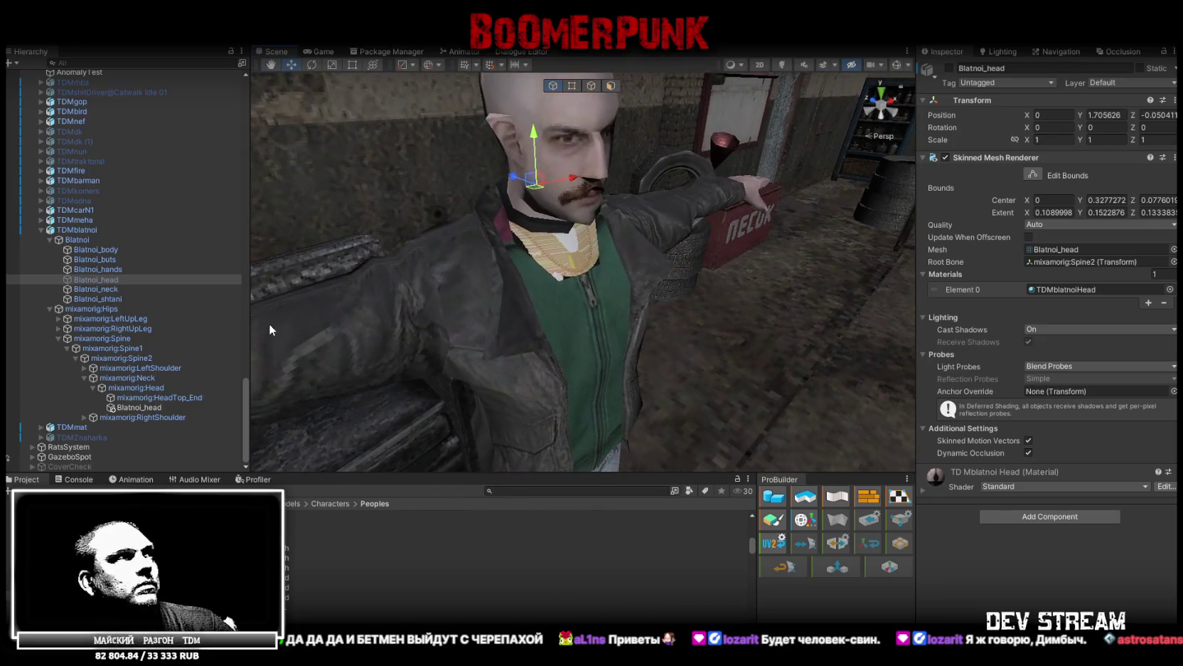
{"action": "left_click", "coordinate": [306, 567]}
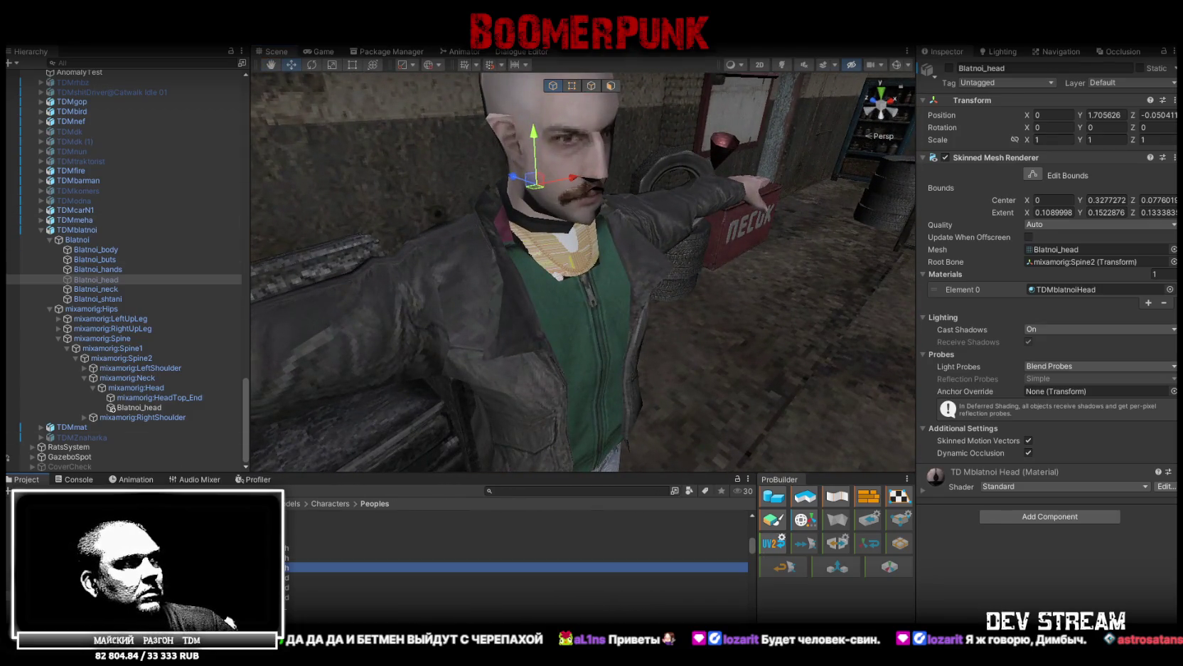
- Inspect the character's textures and the TDMblatnoiHead material
{"action": "left_click", "coordinate": [305, 597], "text": "ctrl"}
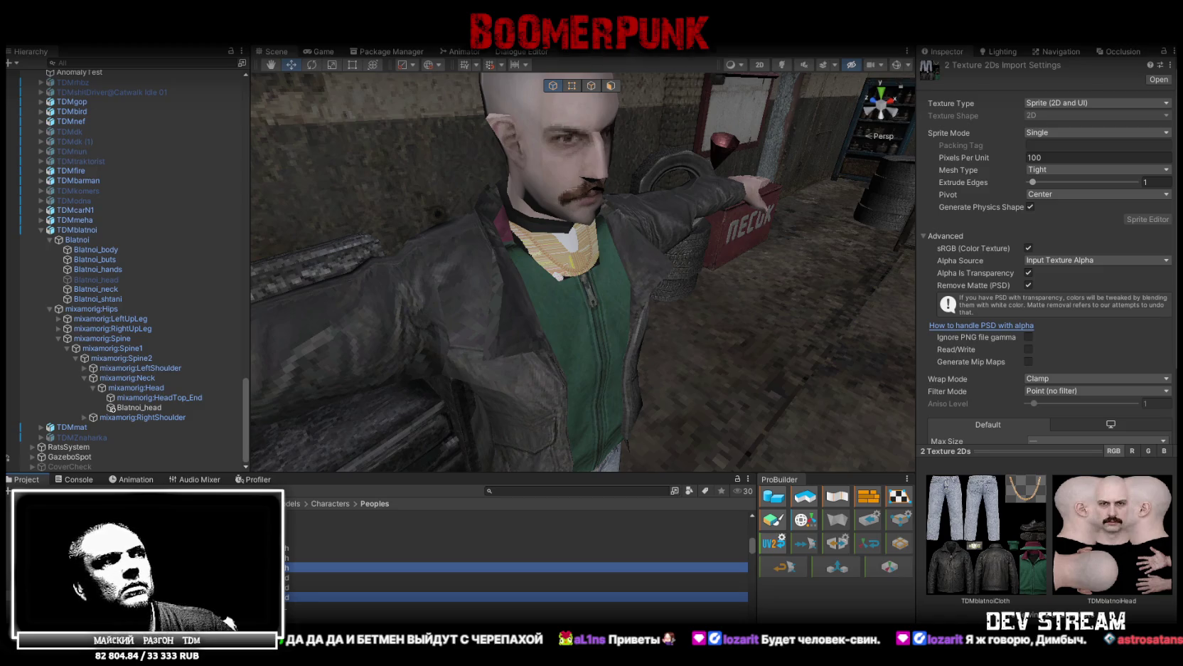
{"action": "left_click", "coordinate": [306, 597]}
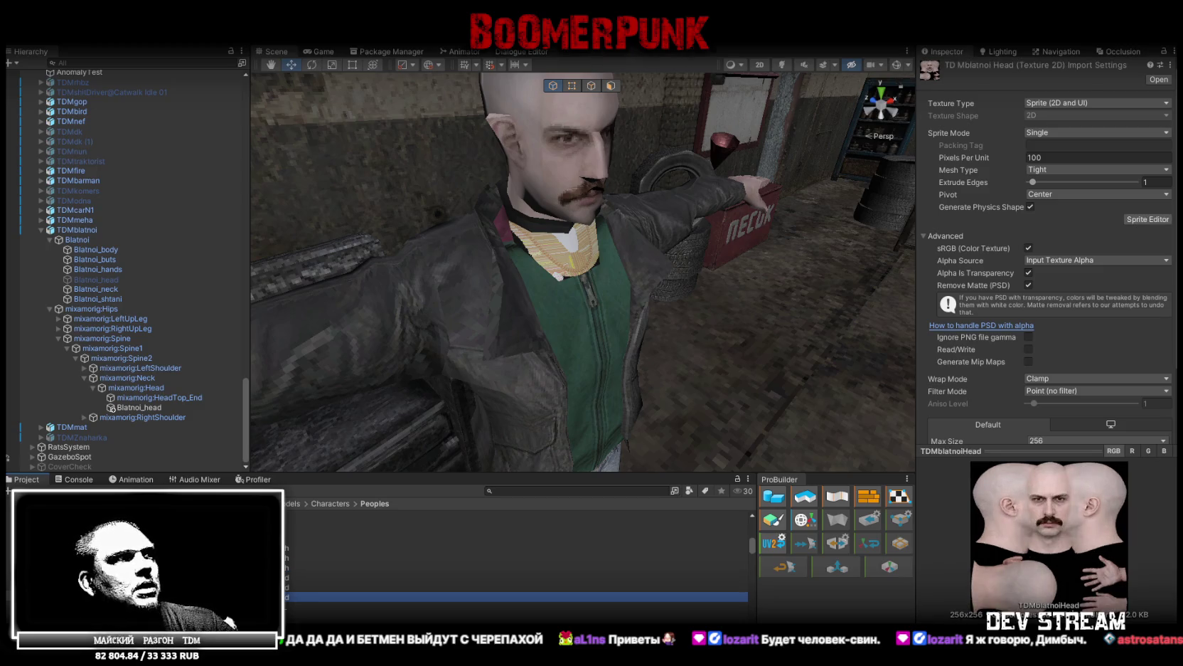
{"action": "left_click", "coordinate": [306, 577]}
- Switch the TDMblatnoiCloth material to Cutout rendering and lower Alpha Cutoff to 0.25
{"action": "left_click", "coordinate": [292, 547]}
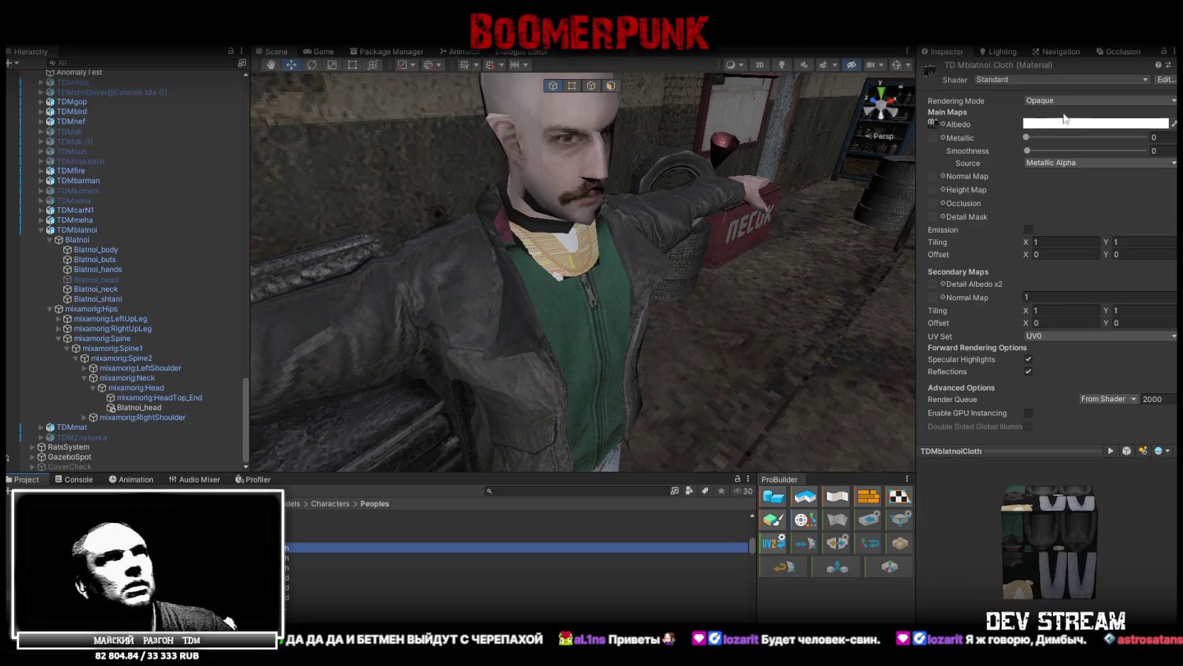
{"action": "left_click", "coordinate": [1047, 103]}
{"action": "left_click", "coordinate": [1051, 124]}
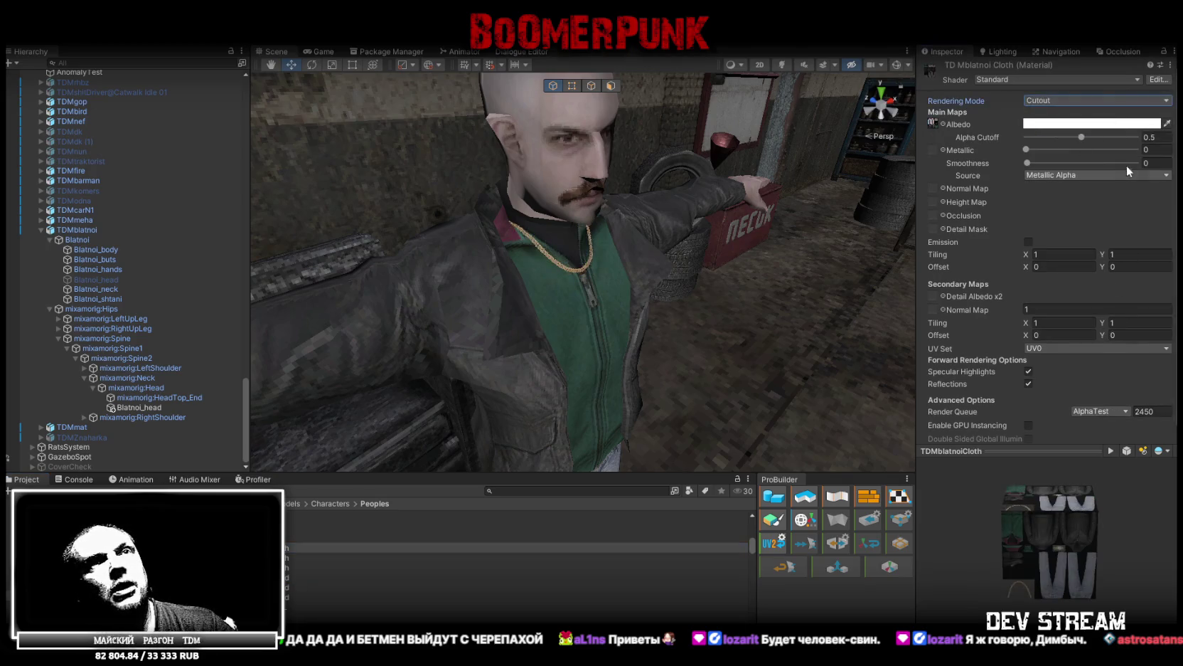
{"action": "scroll", "coordinate": [723, 222], "scroll_direction": "up", "scroll_amount": 5}
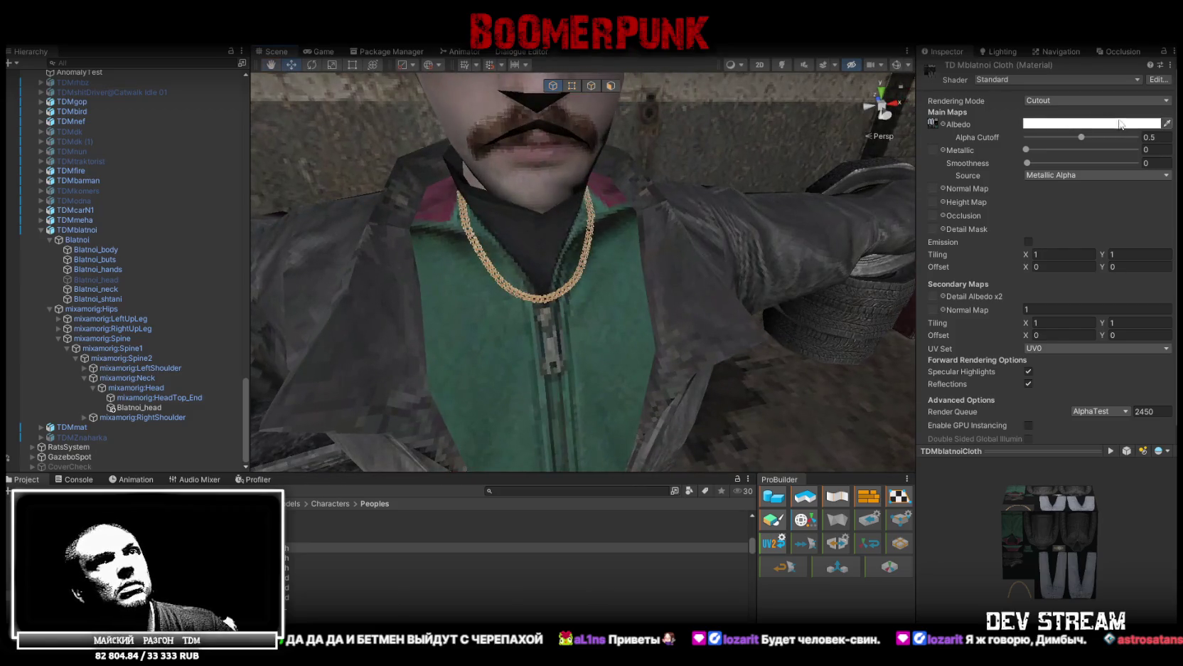
{"action": "mouse_move", "coordinate": [1080, 139]}
{"action": "left_mouse_down"}
{"action": "mouse_move", "coordinate": [994, 140]}
{"action": "mouse_move", "coordinate": [1037, 142]}
{"action": "left_mouse_up"}
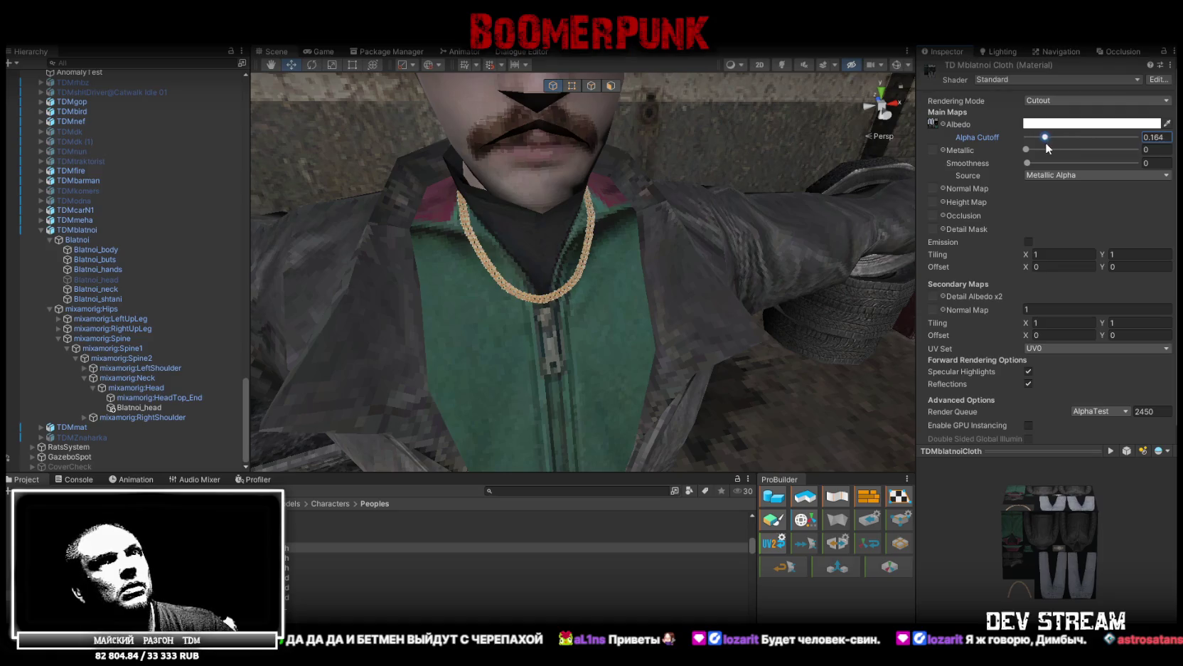
{"action": "left_click_drag", "start_coordinate": [708, 202], "coordinate": [663, 219]}
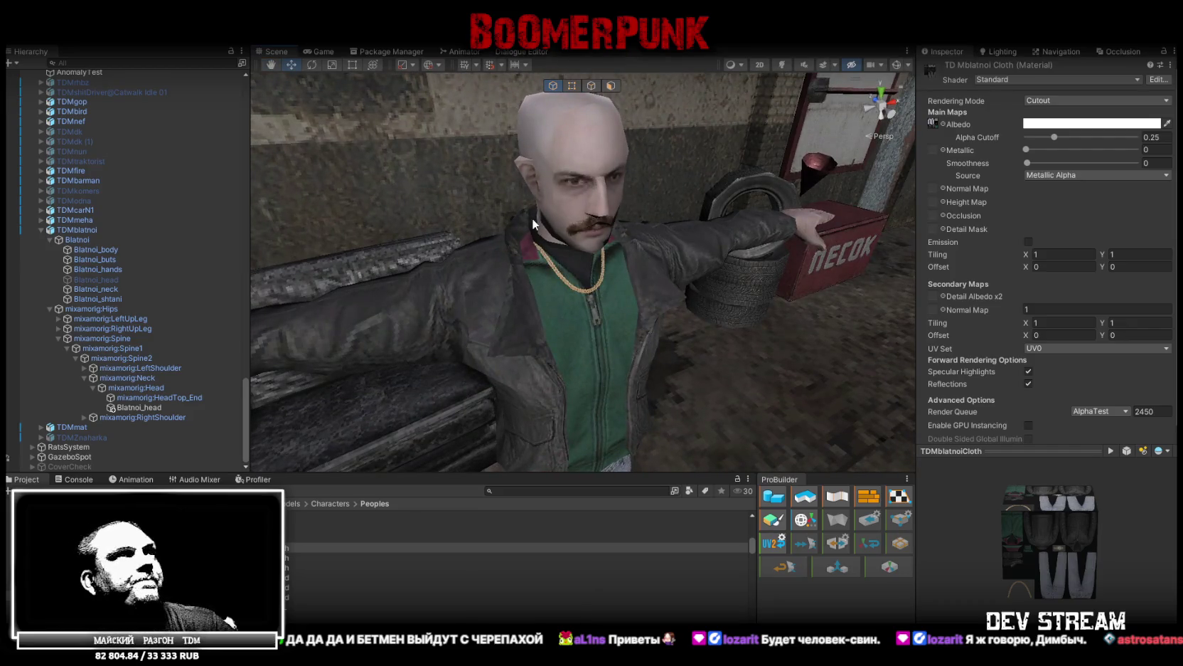
{"action": "left_click", "coordinate": [92, 229]}
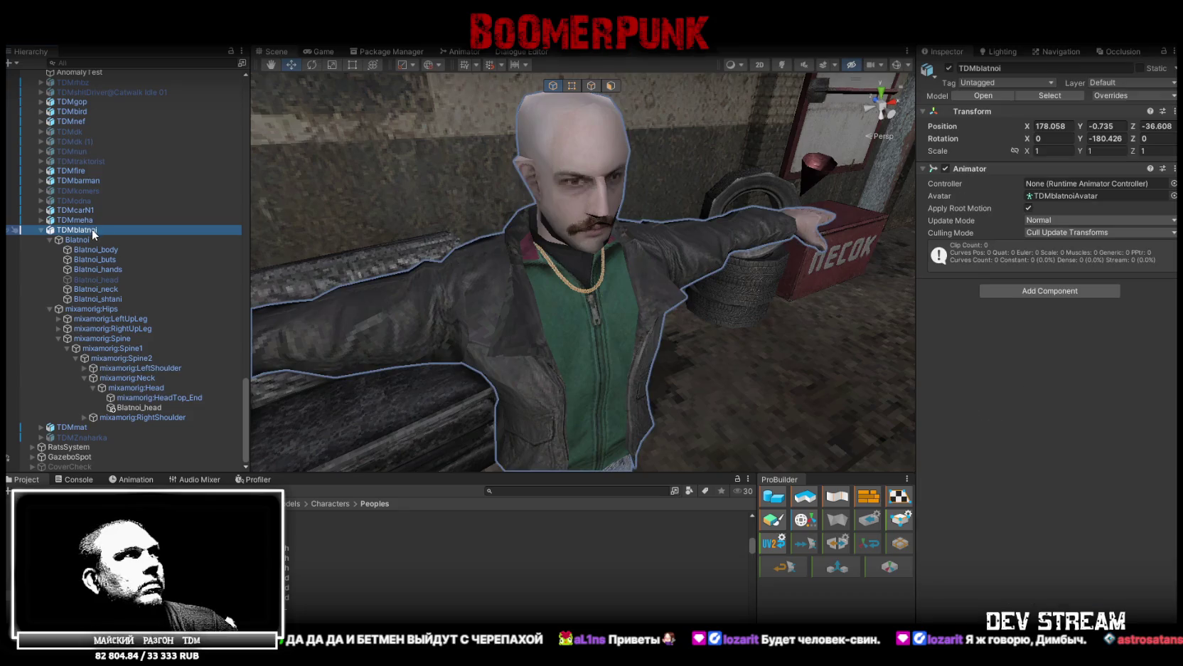
- Copy TDMmeha's Capsule Collider and paste it onto TDMblatnoi
{"action": "left_click", "coordinate": [89, 219]}
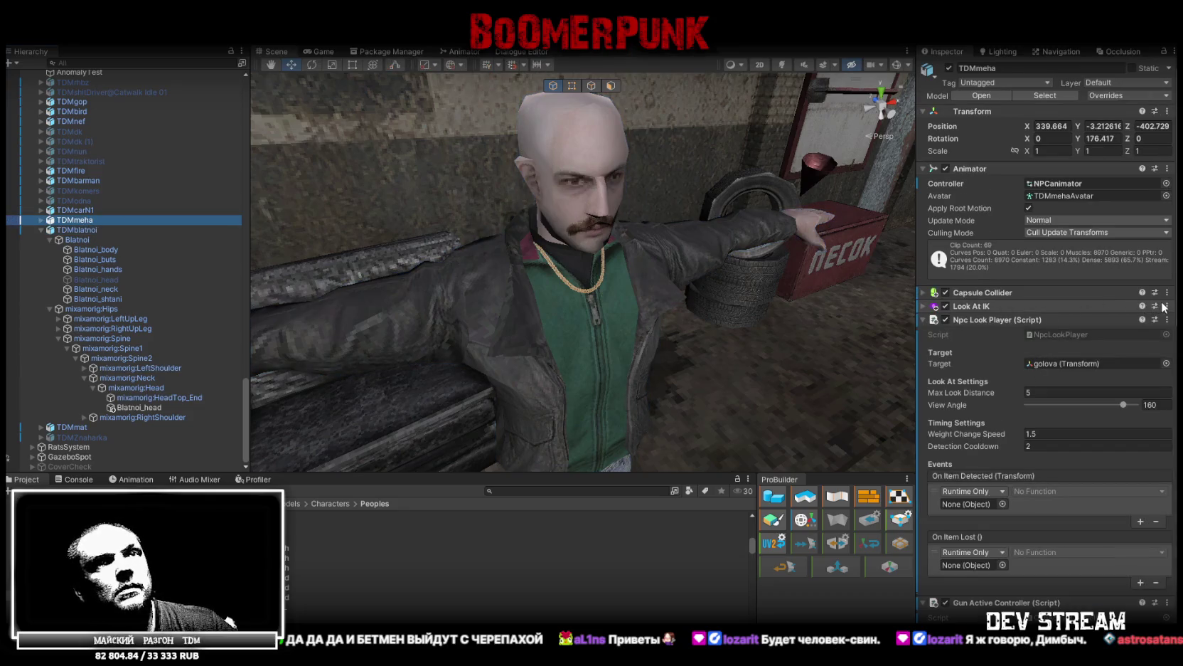
{"action": "left_click", "coordinate": [1166, 305]}
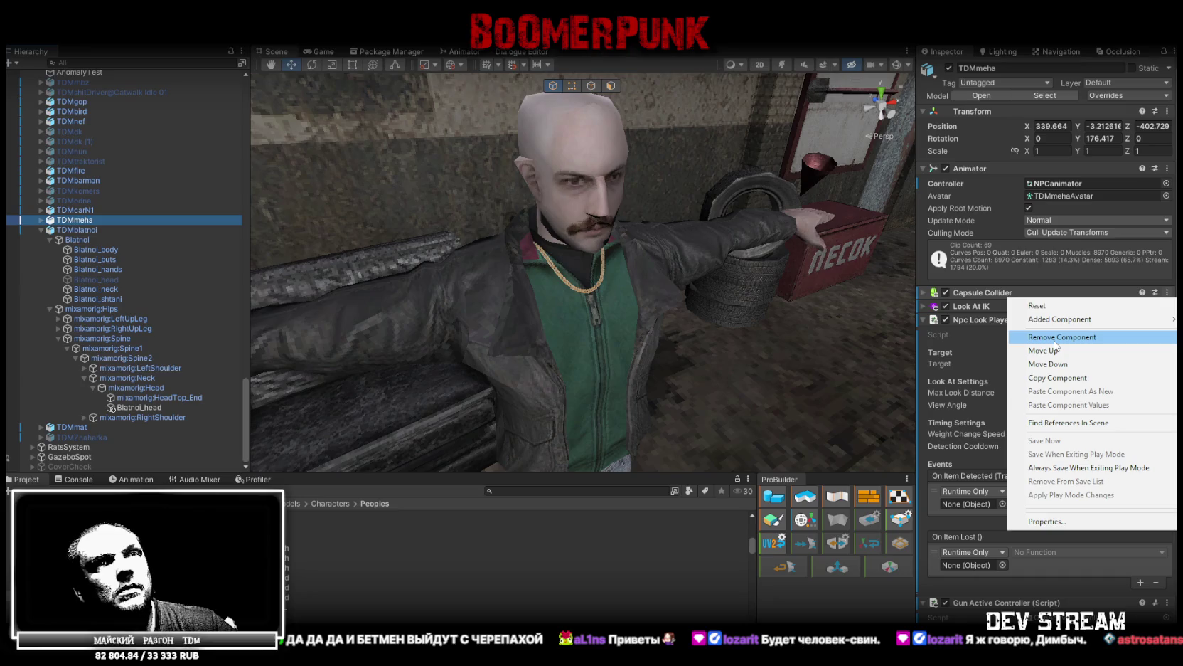
{"action": "left_click", "coordinate": [1058, 378]}
{"action": "left_click", "coordinate": [77, 230]}
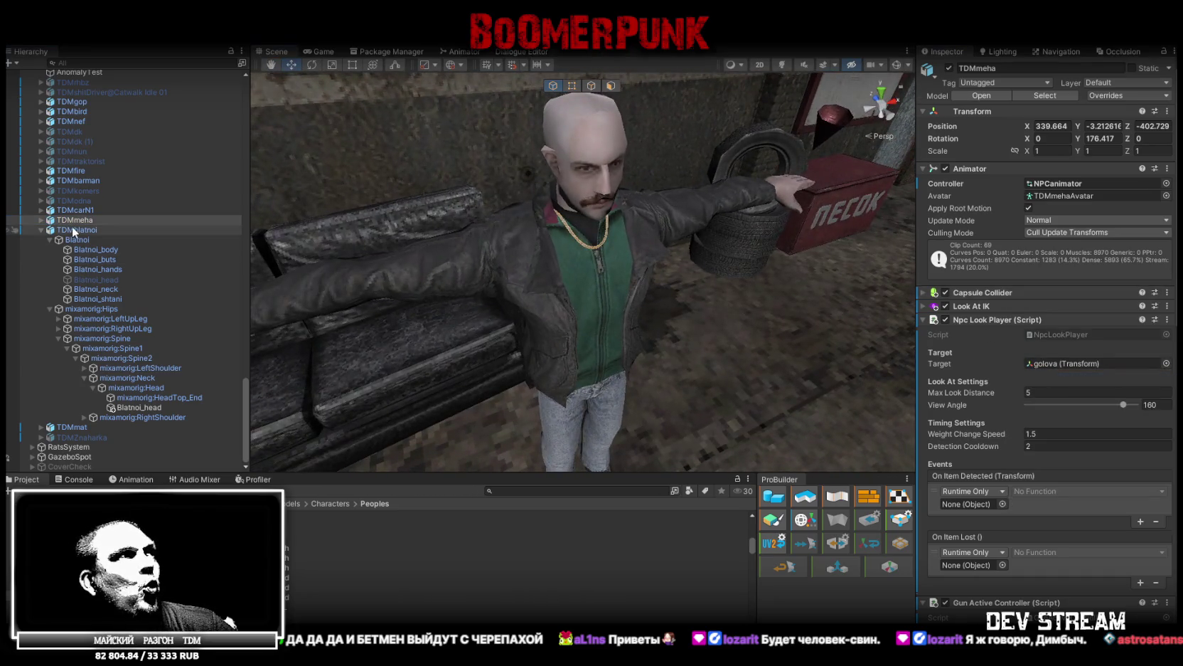
{"action": "right_click", "coordinate": [967, 171]}
{"action": "left_click", "coordinate": [1075, 247]}
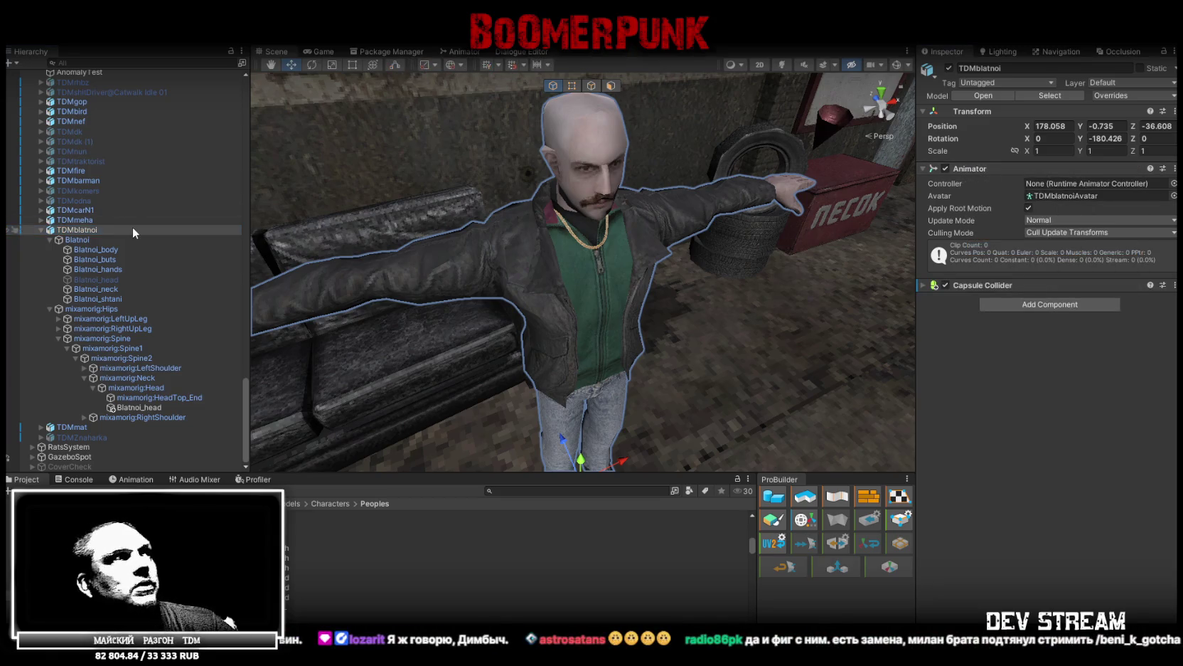
- Paste TDMmeha's Look At IK onto TDMblatnoi as a new component
{"action": "left_click", "coordinate": [80, 220]}
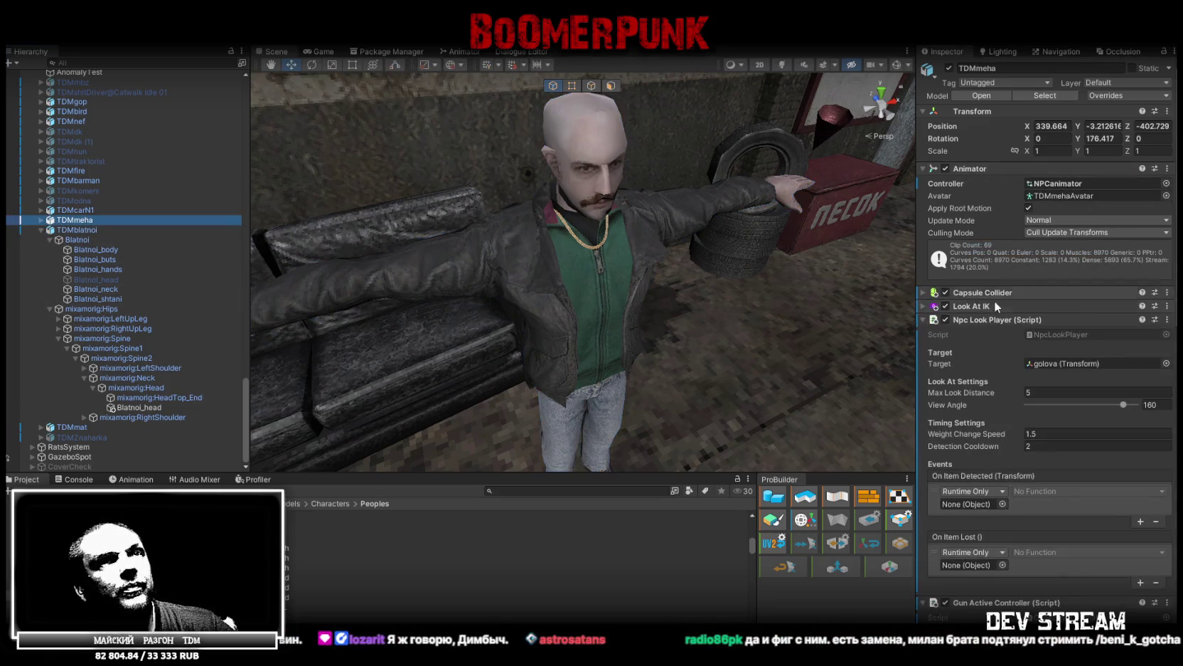
{"action": "right_click", "coordinate": [1006, 309]}
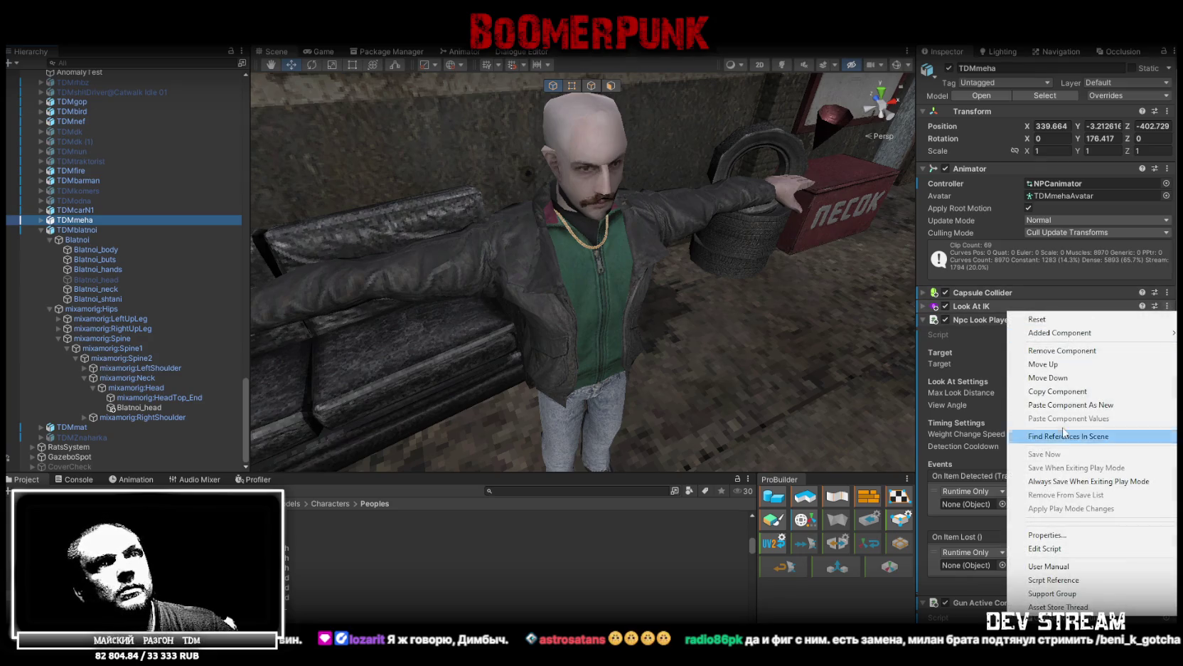
{"action": "key", "text": "Escape"}
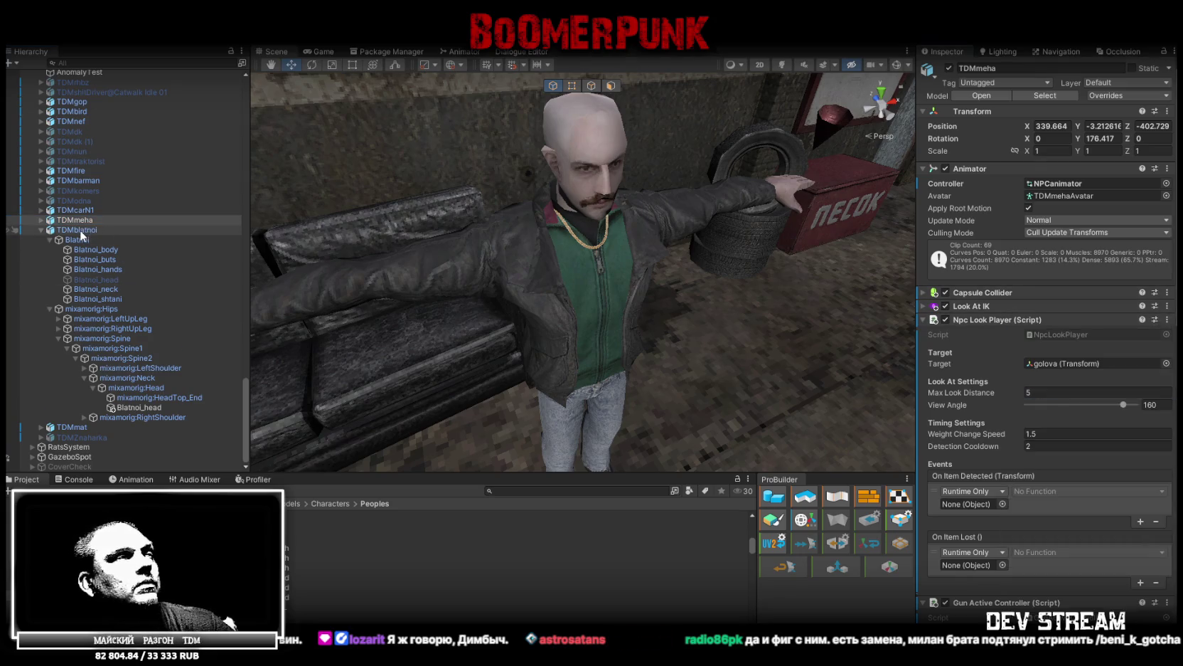
{"action": "left_click", "coordinate": [81, 231]}
{"action": "right_click", "coordinate": [989, 284]}
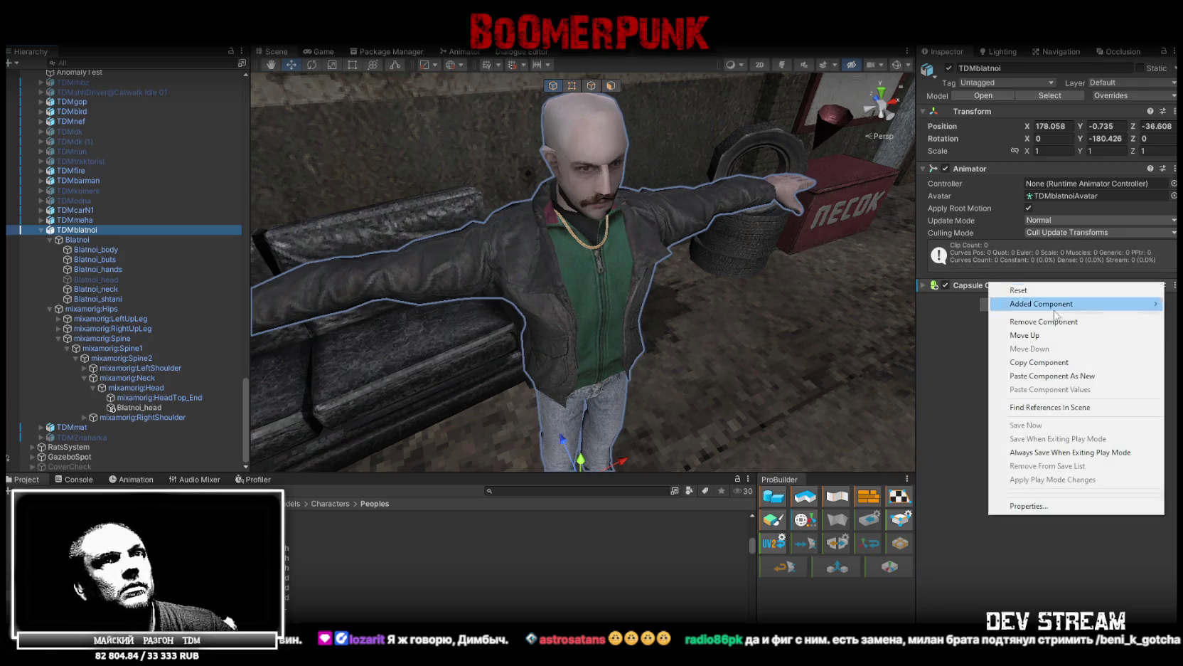
{"action": "left_click", "coordinate": [1052, 375]}
{"action": "left_click", "coordinate": [925, 300]}
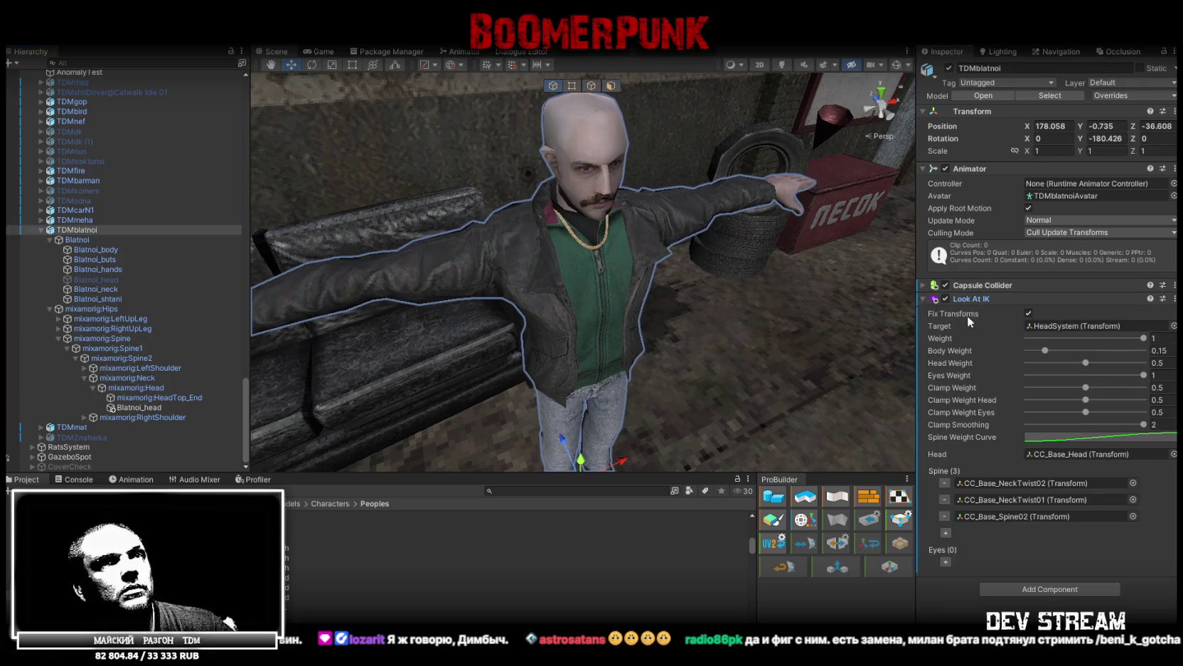
- Assign mixamorig:Head, Spine2 and Spine1 bones in TDMblatnoi's Look At IK
{"action": "mouse_move", "coordinate": [152, 384]}
{"action": "left_mouse_down"}
{"action": "mouse_move", "coordinate": [756, 406]}
{"action": "mouse_move", "coordinate": [1074, 453]}
{"action": "left_mouse_up"}
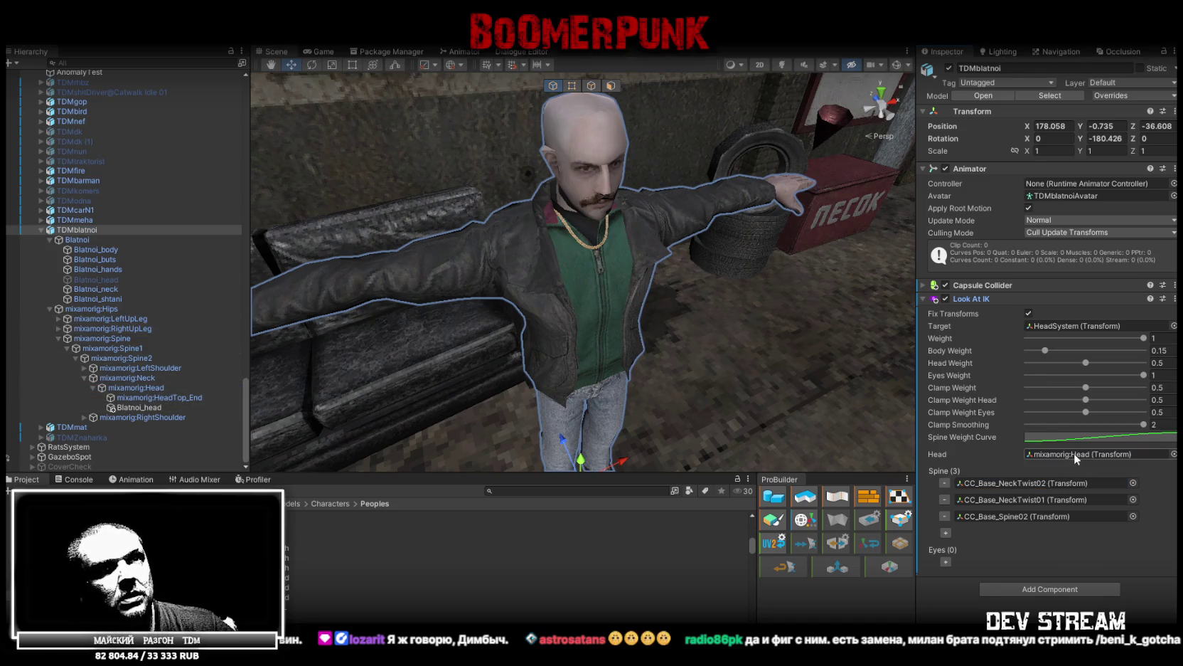
{"action": "mouse_move", "coordinate": [138, 378]}
{"action": "left_mouse_down"}
{"action": "mouse_move", "coordinate": [912, 424]}
{"action": "mouse_move", "coordinate": [1034, 484]}
{"action": "left_mouse_up"}
{"action": "left_click_drag", "start_coordinate": [117, 361], "coordinate": [1010, 500]}
{"action": "left_click_drag", "start_coordinate": [122, 355], "coordinate": [1013, 516]}
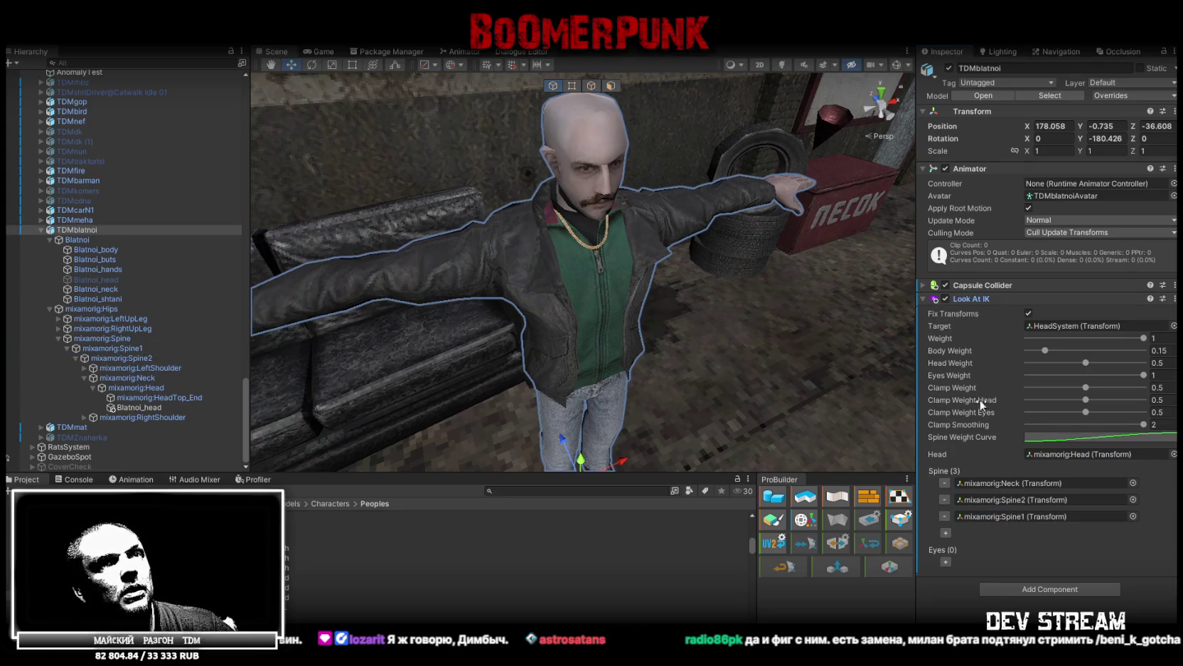
- Copy TDMmeha's Npc Look Player and paste it onto TDMblatnoi as a new component
{"action": "left_click", "coordinate": [75, 220]}
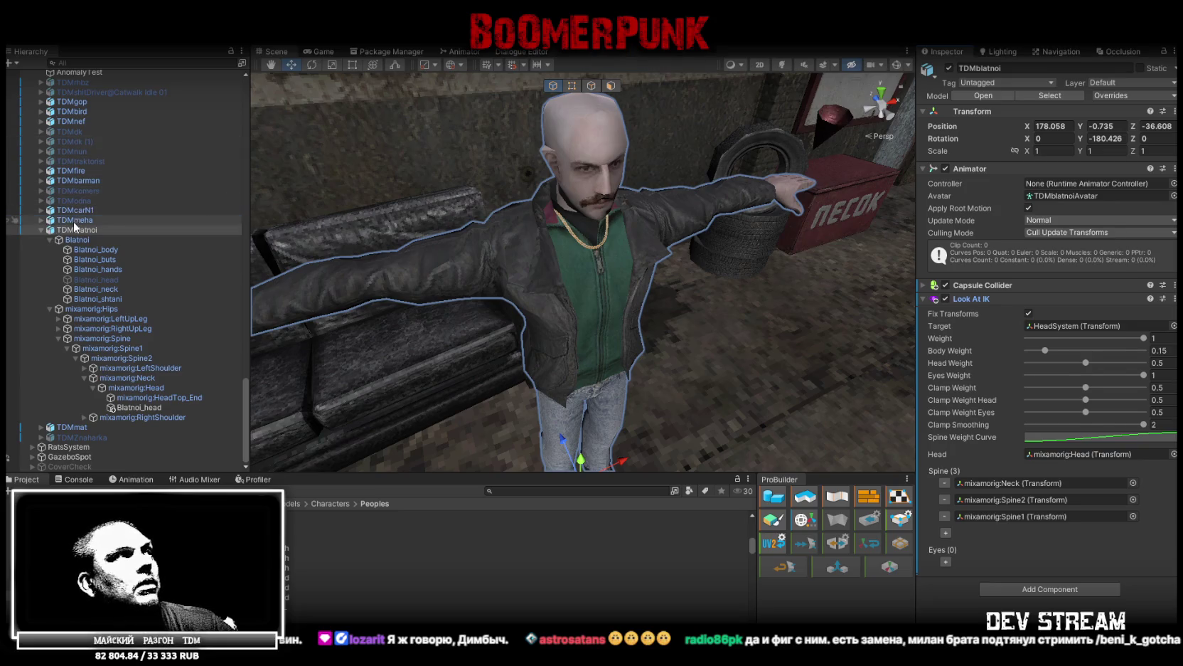
{"action": "scroll", "coordinate": [1128, 350], "scroll_direction": "down", "scroll_amount": 5}
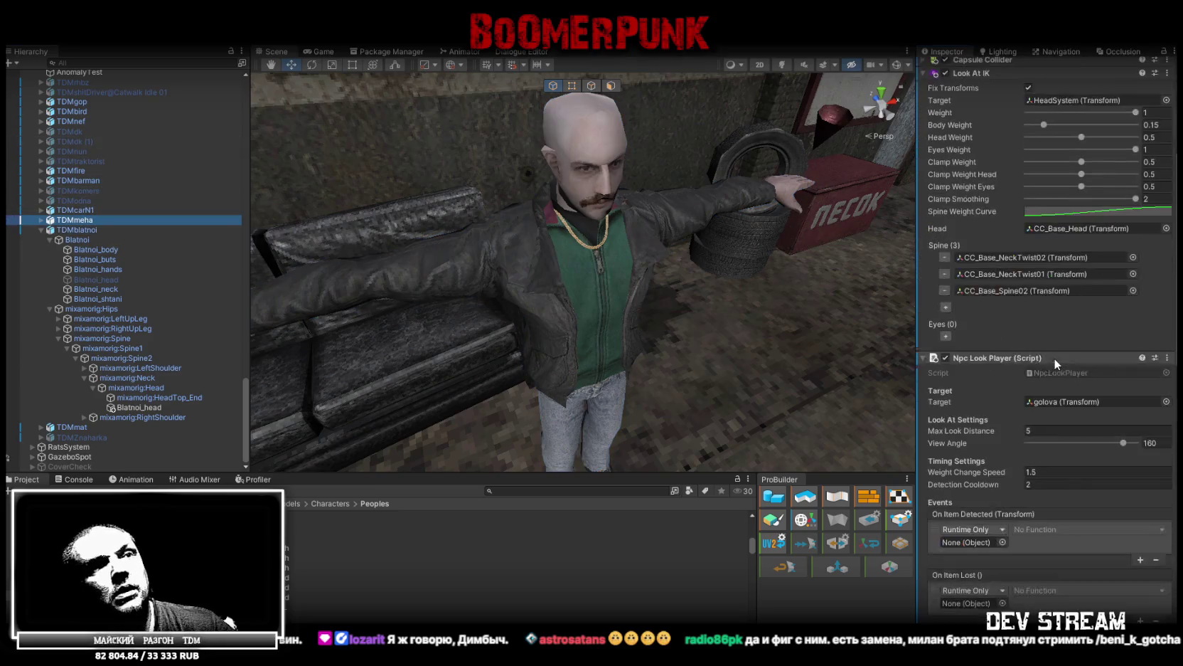
{"action": "left_click", "coordinate": [1167, 358]}
{"action": "left_click", "coordinate": [1084, 444]}
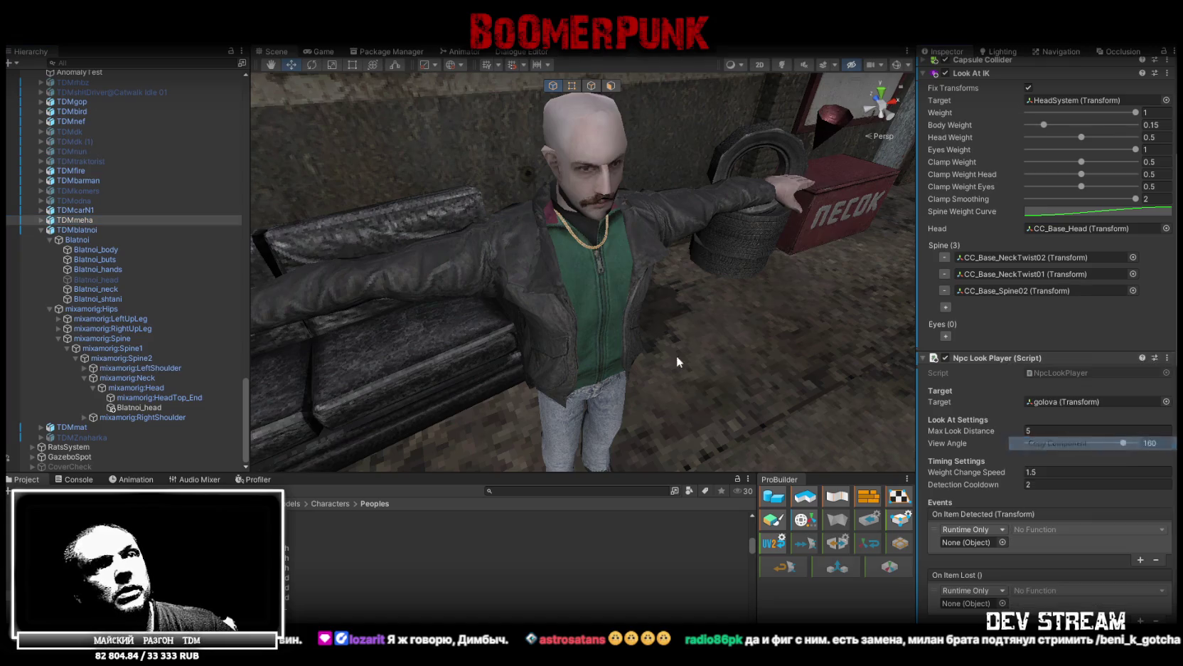
{"action": "left_click", "coordinate": [73, 227]}
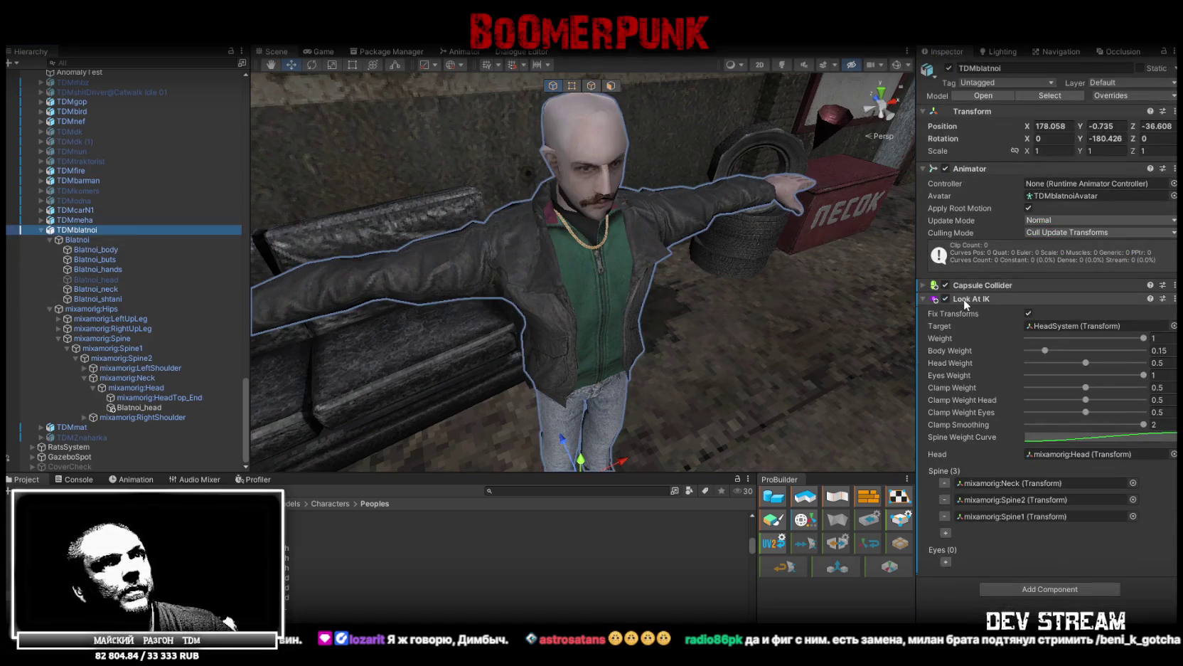
{"action": "right_click", "coordinate": [963, 298]}
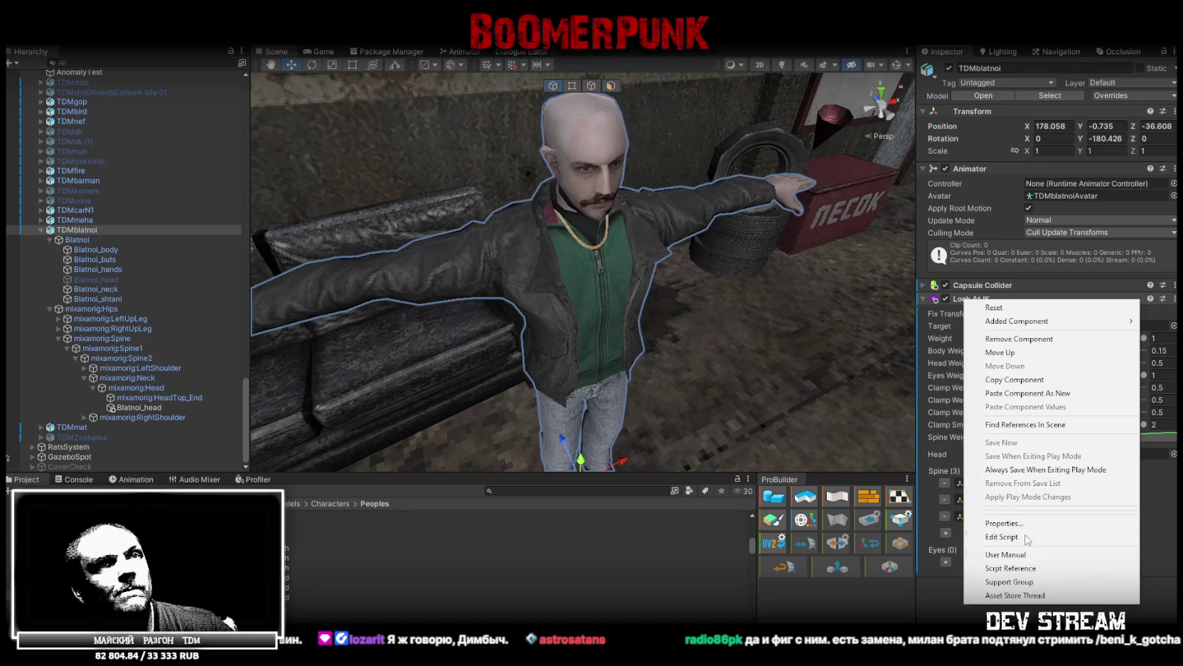
{"action": "left_click", "coordinate": [1057, 393]}
{"action": "scroll", "coordinate": [1042, 485], "scroll_direction": "down", "scroll_amount": 5}
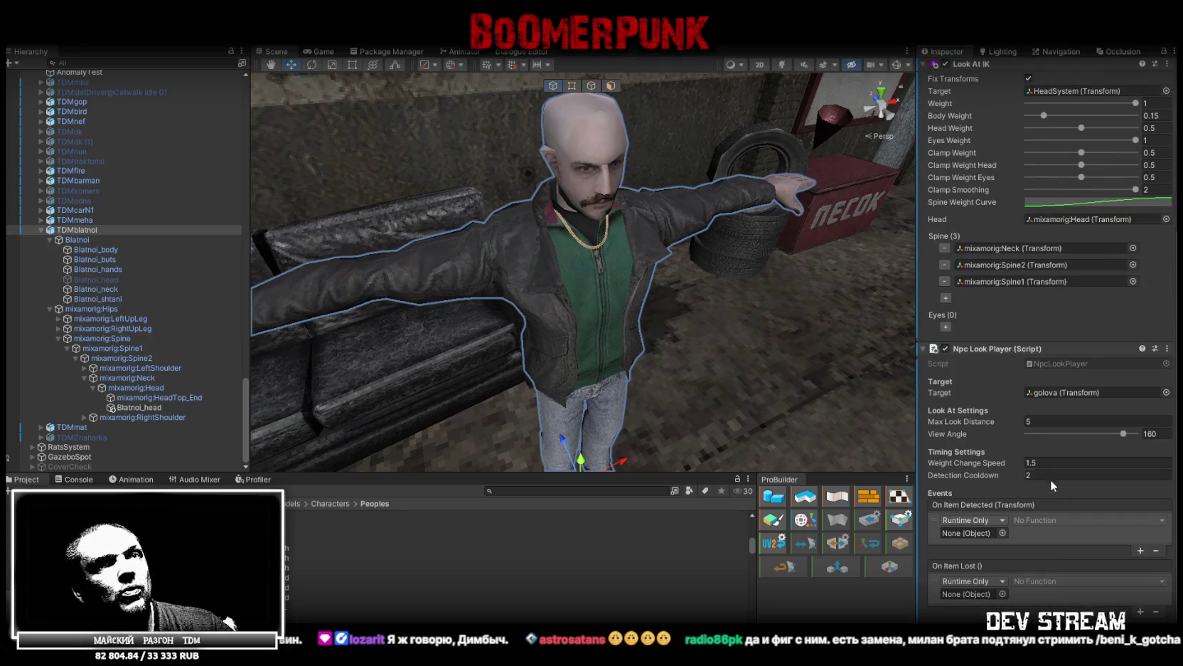
- Copy TDMmeha's Gun Active Controller component
{"action": "left_click", "coordinate": [74, 220]}
{"action": "scroll", "coordinate": [978, 412], "scroll_direction": "down", "scroll_amount": 8}
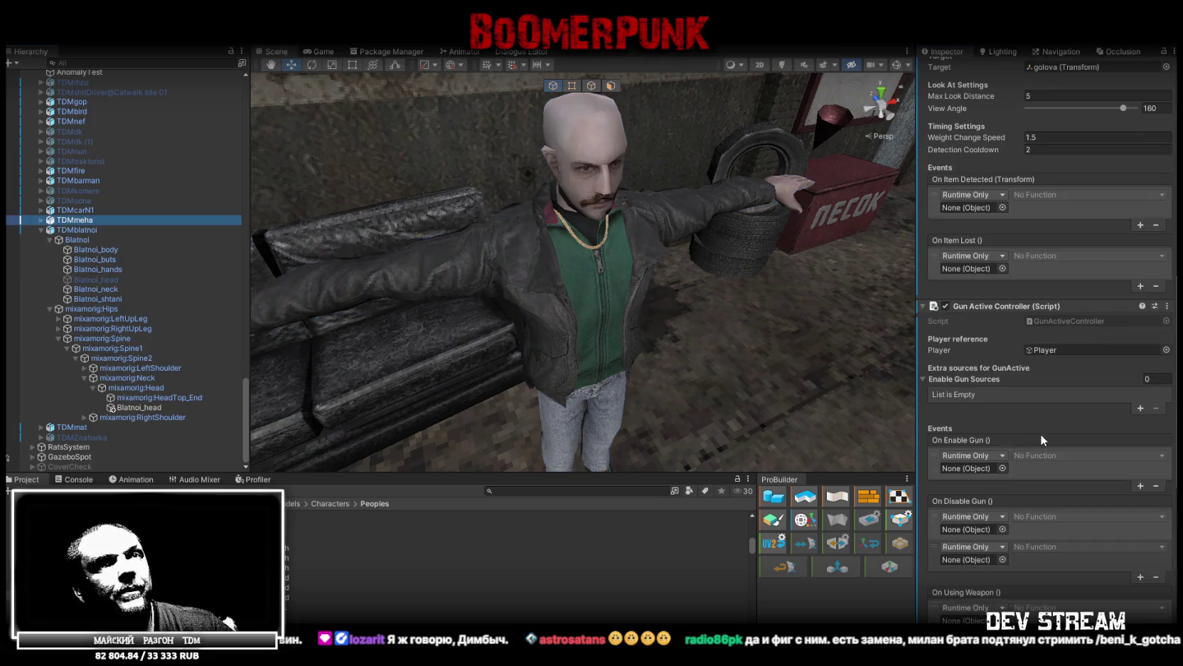
{"action": "left_click", "coordinate": [1167, 306]}
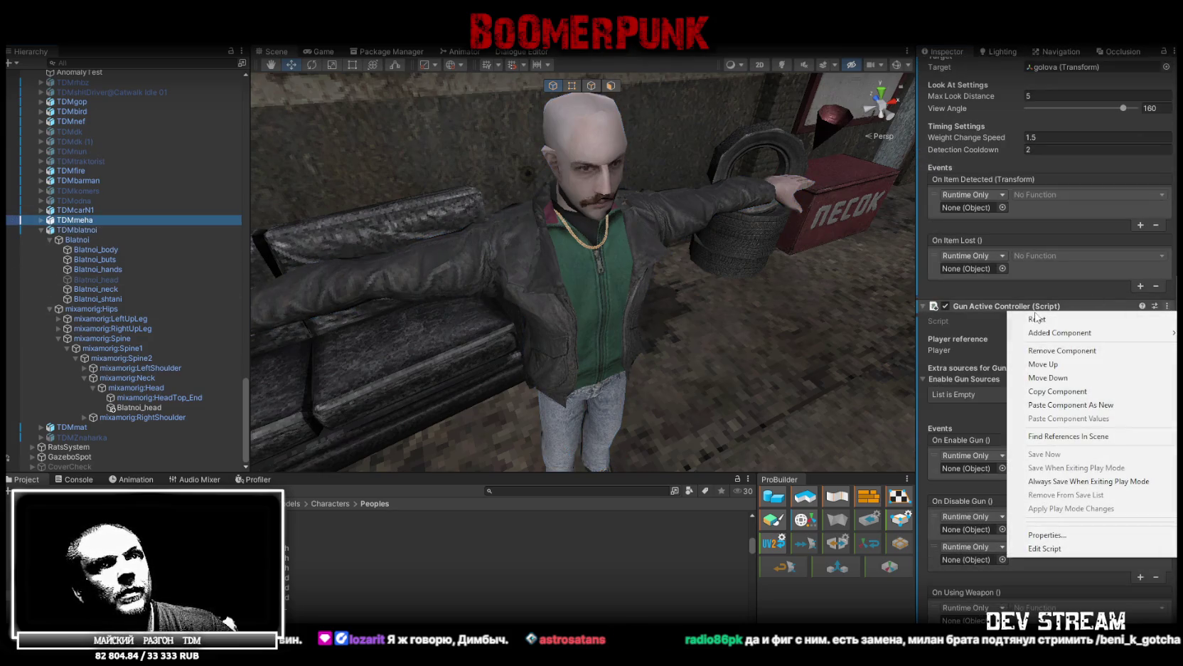
{"action": "left_click", "coordinate": [1072, 394]}
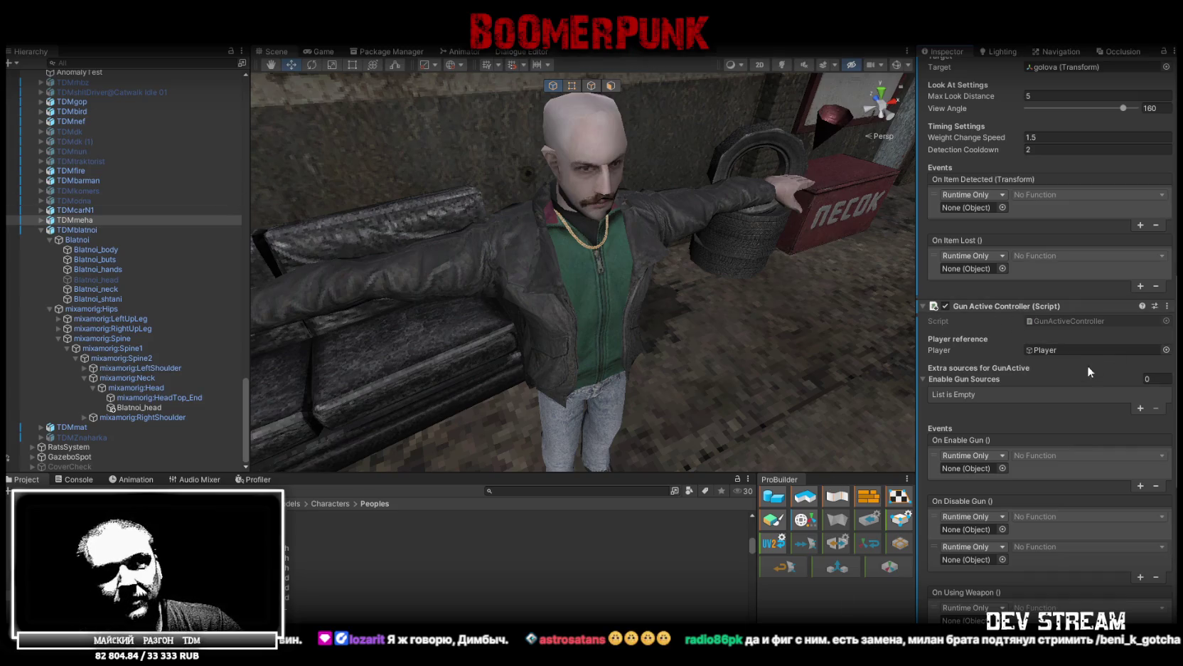
- Copy TDMmeha's Npc Dialogue Animator component and return to TDMblatnoi
{"action": "scroll", "coordinate": [1074, 391], "scroll_direction": "down", "scroll_amount": 2}
{"action": "scroll", "coordinate": [1063, 411], "scroll_direction": "up", "scroll_amount": 3}
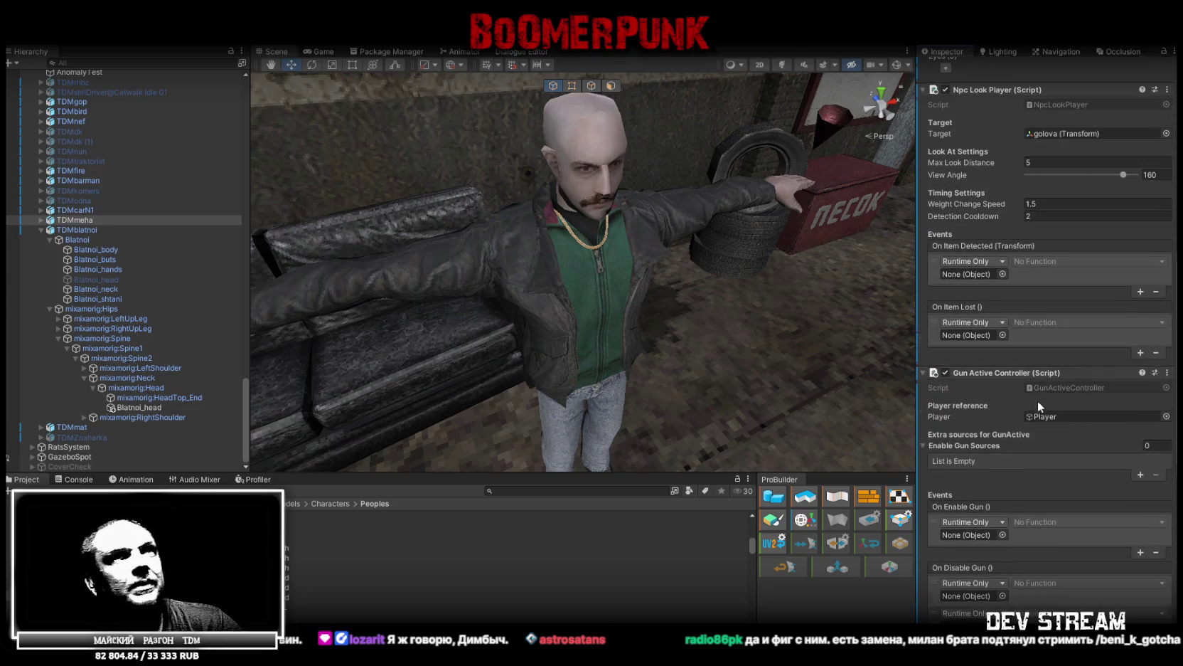
{"action": "scroll", "coordinate": [1058, 389], "scroll_direction": "down", "scroll_amount": 5}
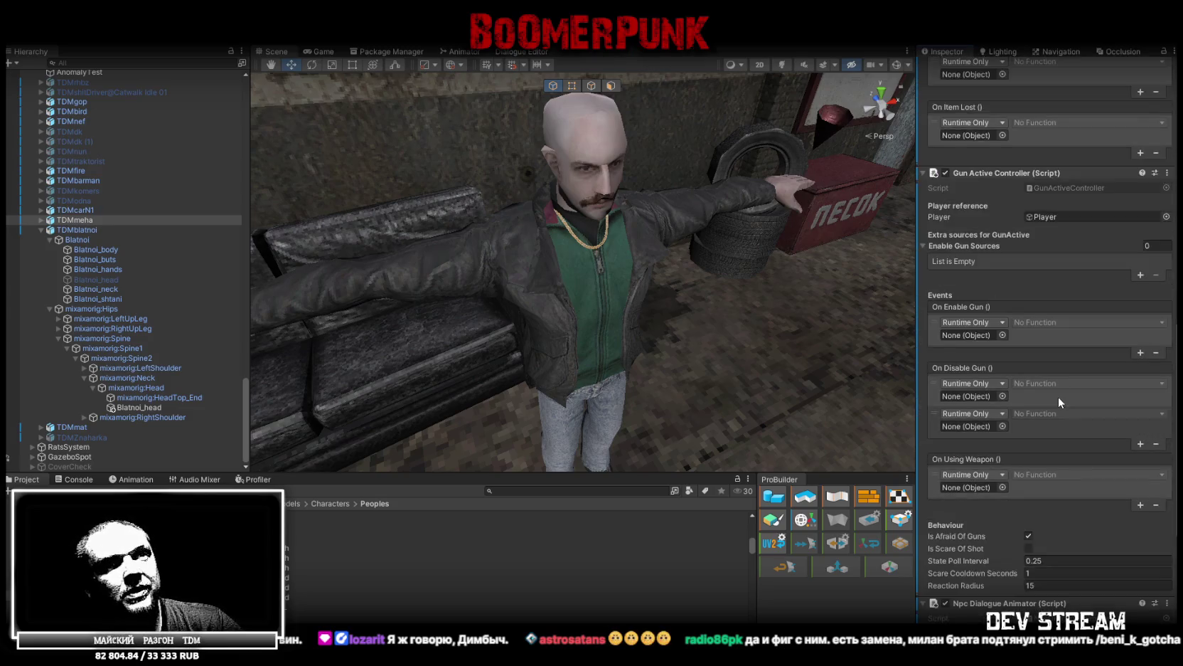
{"action": "scroll", "coordinate": [1058, 397], "scroll_direction": "down", "scroll_amount": 6}
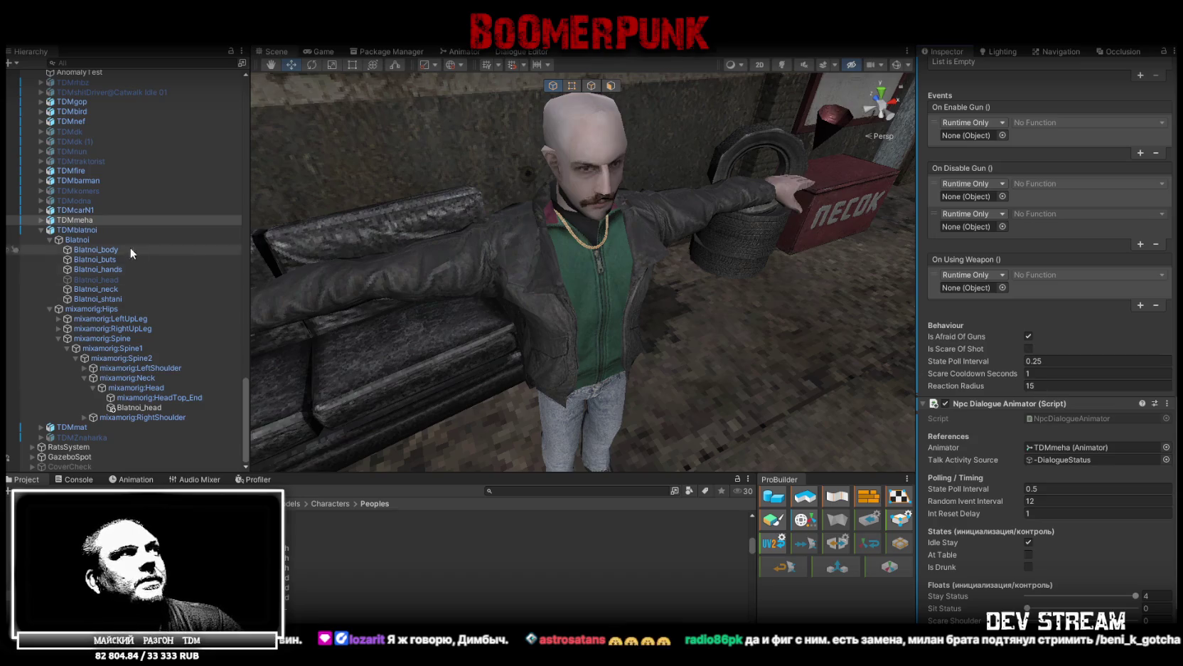
{"action": "left_click", "coordinate": [1166, 403]}
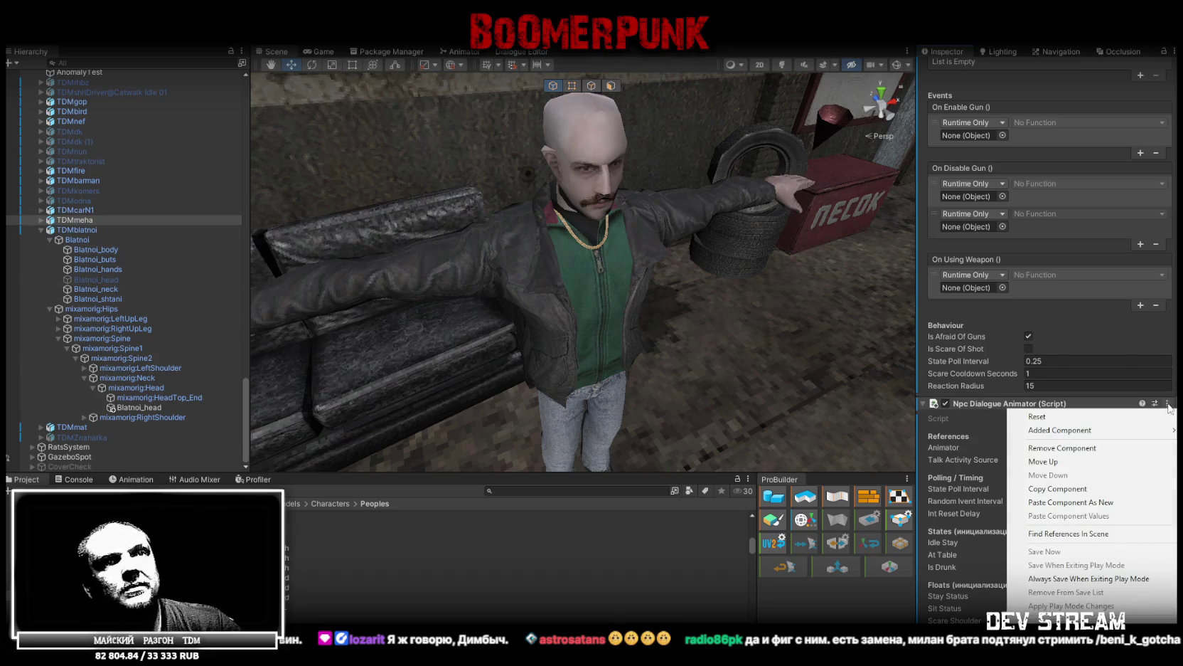
{"action": "left_click", "coordinate": [1052, 487]}
{"action": "left_click", "coordinate": [78, 229]}
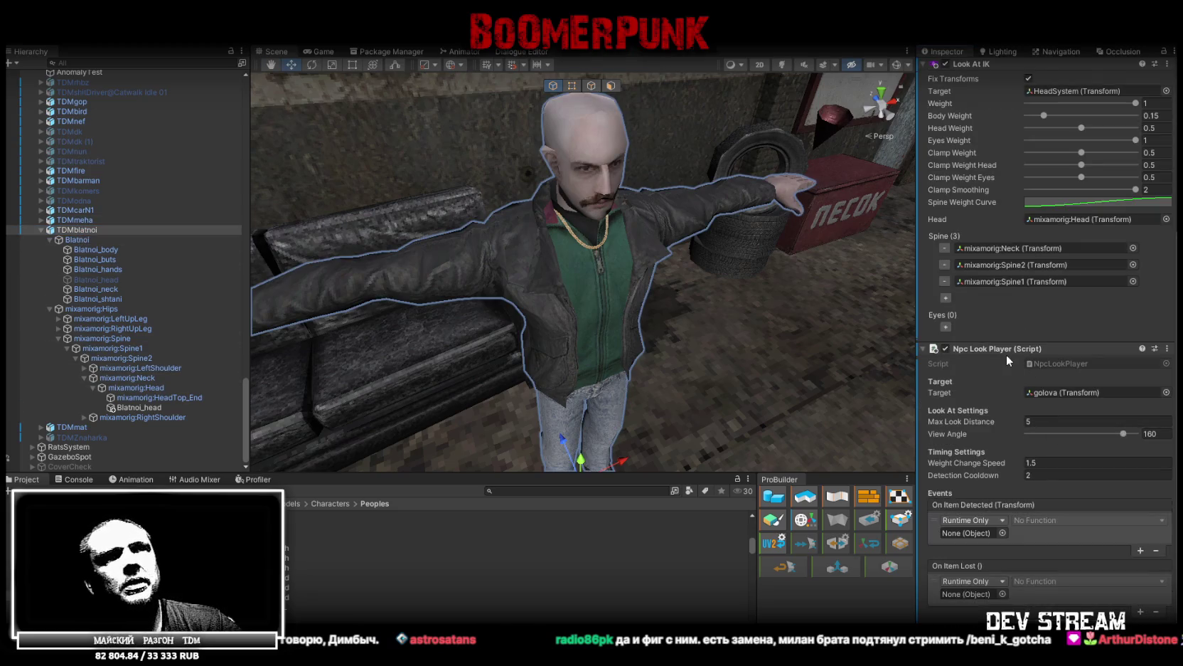
{"action": "right_click", "coordinate": [1000, 351]}
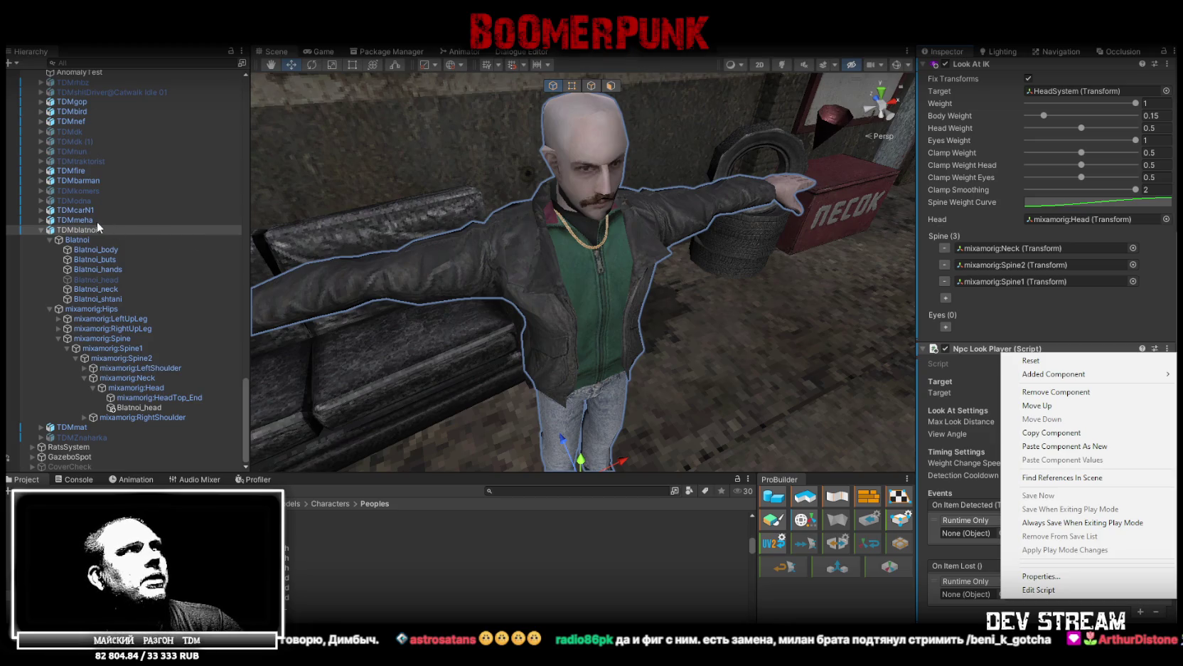
- Copy TDMmeha's Gun Active Controller and paste it onto TDMblatnoi below Npc Look Player
{"action": "left_click", "coordinate": [93, 220]}
{"action": "scroll", "coordinate": [1097, 398], "scroll_direction": "down", "scroll_amount": 5}
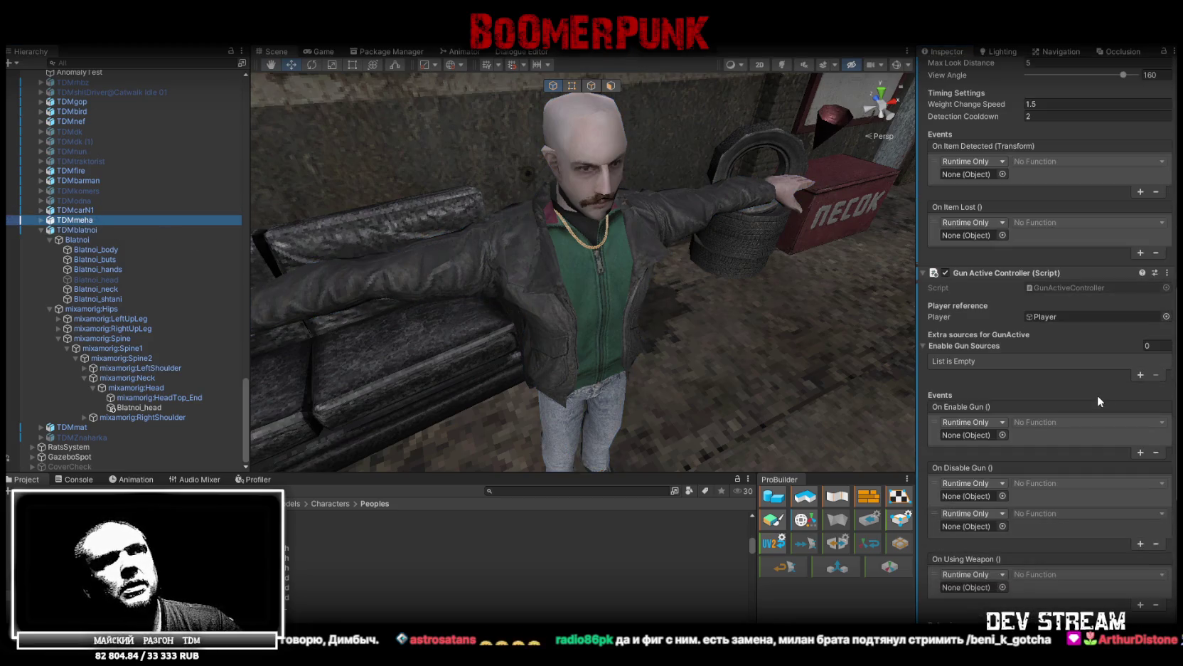
{"action": "left_click", "coordinate": [1167, 272]}
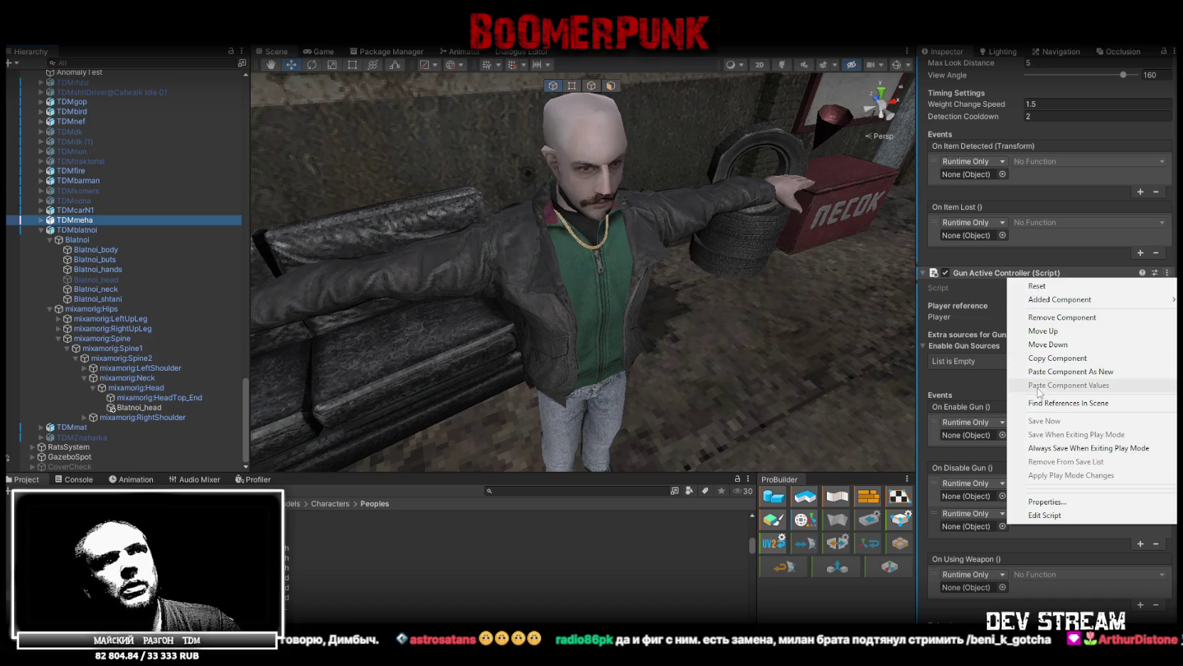
{"action": "left_click", "coordinate": [1057, 358]}
{"action": "left_click", "coordinate": [228, 230]}
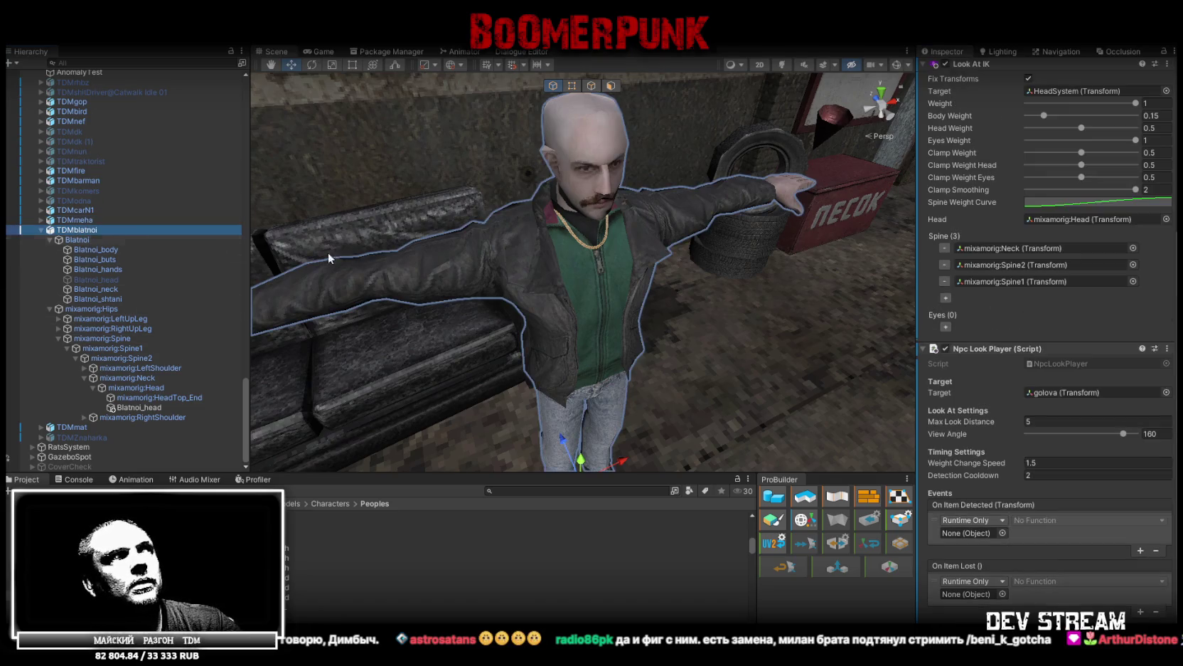
{"action": "left_click", "coordinate": [1167, 349]}
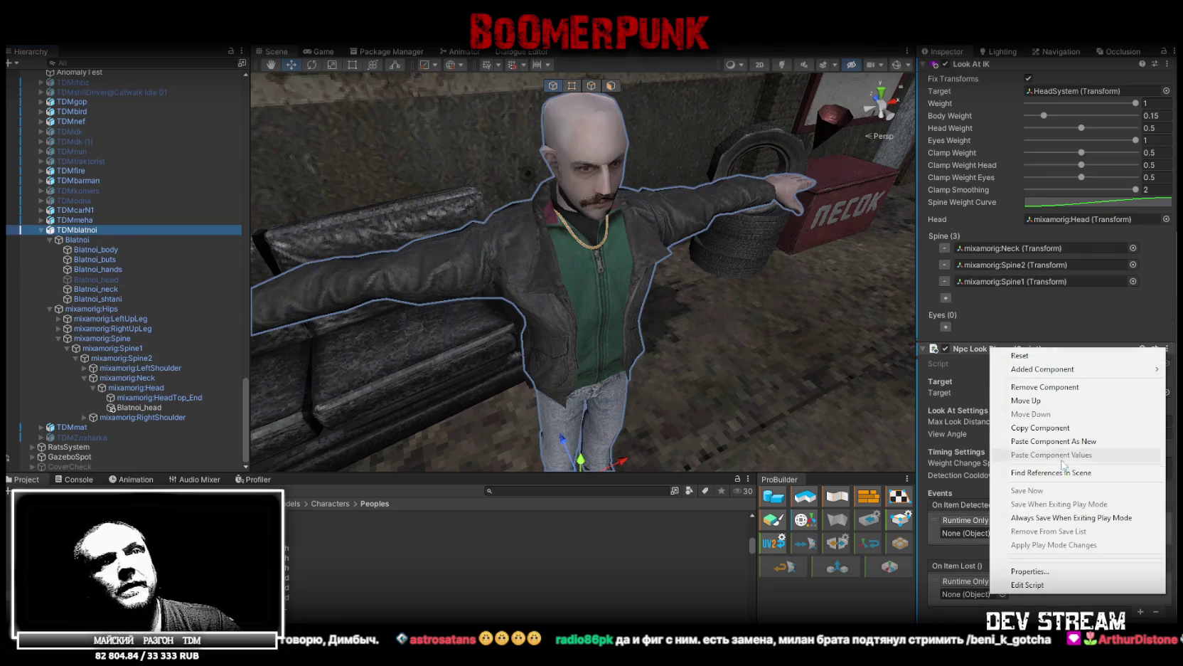
{"action": "left_click", "coordinate": [1094, 441]}
{"action": "scroll", "coordinate": [1002, 498], "scroll_direction": "down", "scroll_amount": 10}
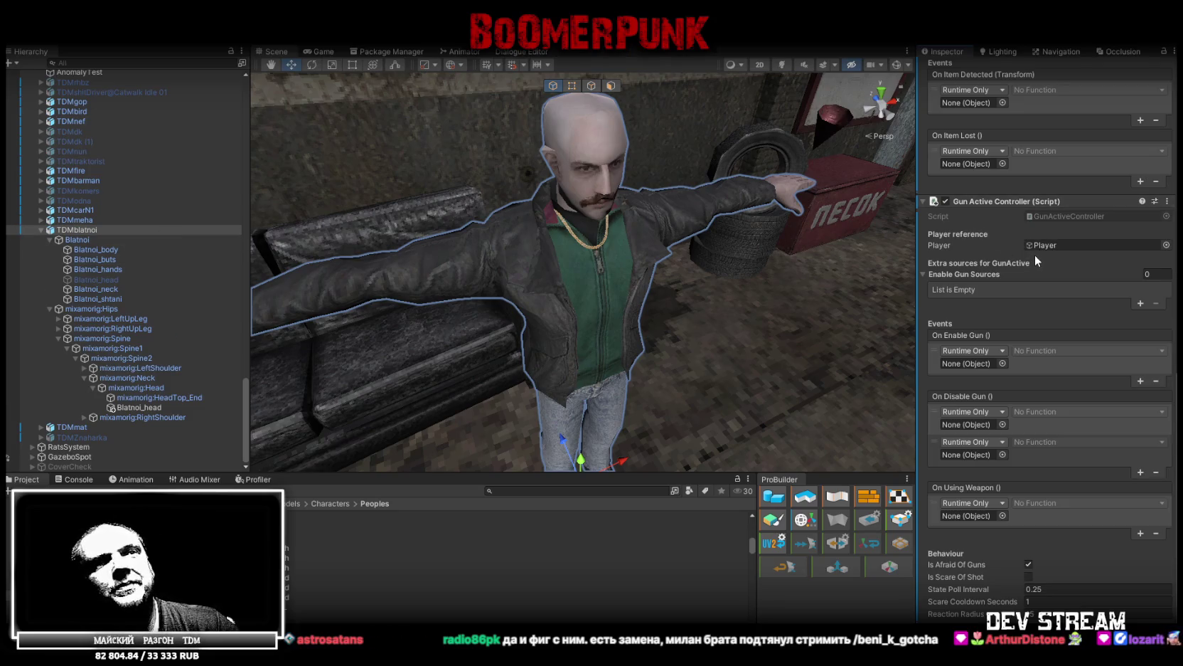
{"action": "left_click", "coordinate": [86, 220]}
- Paste TDMmeha's Npc Dialogue Animator onto TDMblatnoi, using TDMblatnoi as its Animator
{"action": "scroll", "coordinate": [1026, 362], "scroll_direction": "down", "scroll_amount": 5}
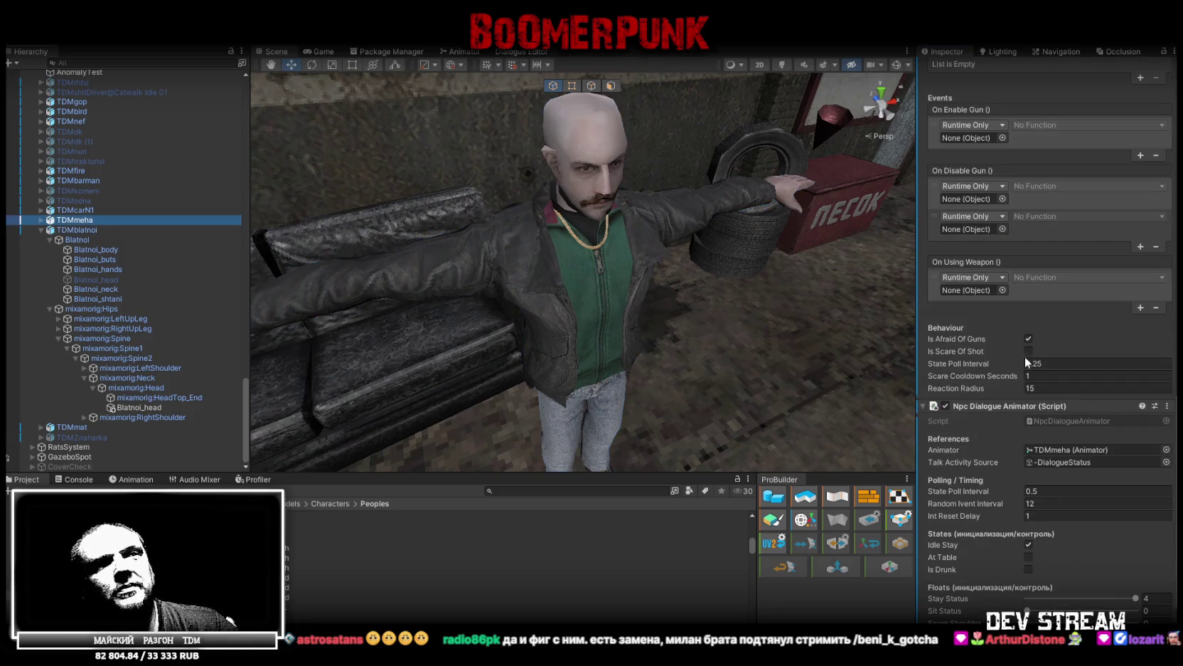
{"action": "scroll", "coordinate": [1027, 362], "scroll_direction": "down", "scroll_amount": 3}
{"action": "right_click", "coordinate": [1053, 314]}
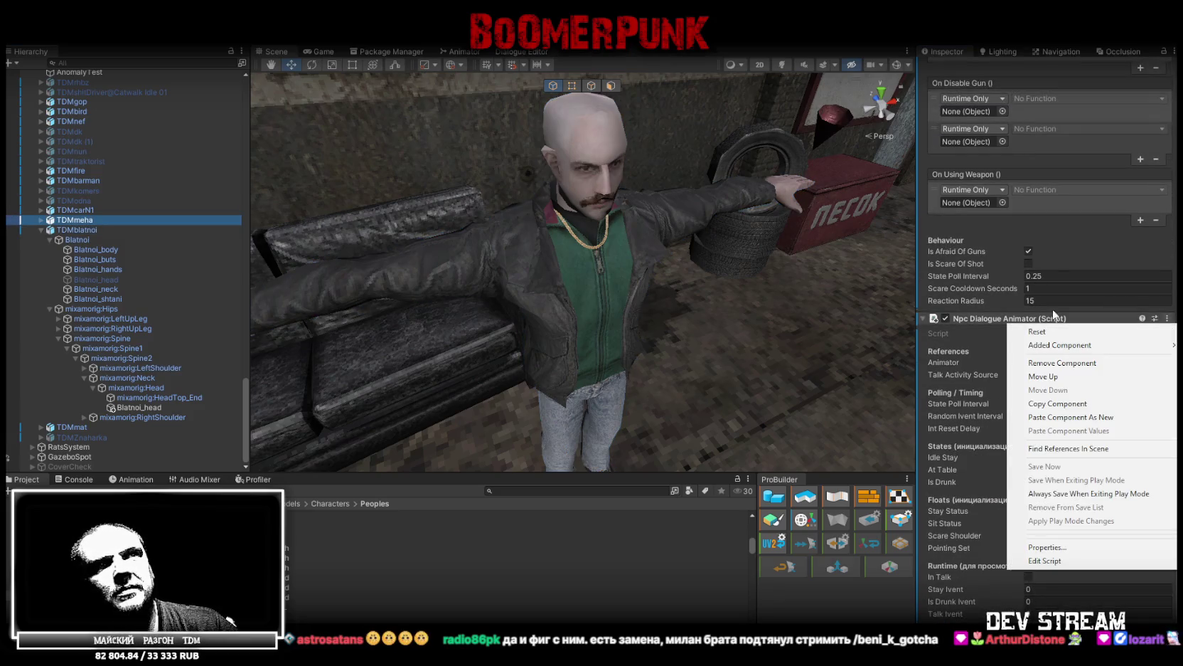
{"action": "left_click", "coordinate": [1057, 403]}
{"action": "left_click", "coordinate": [82, 230]}
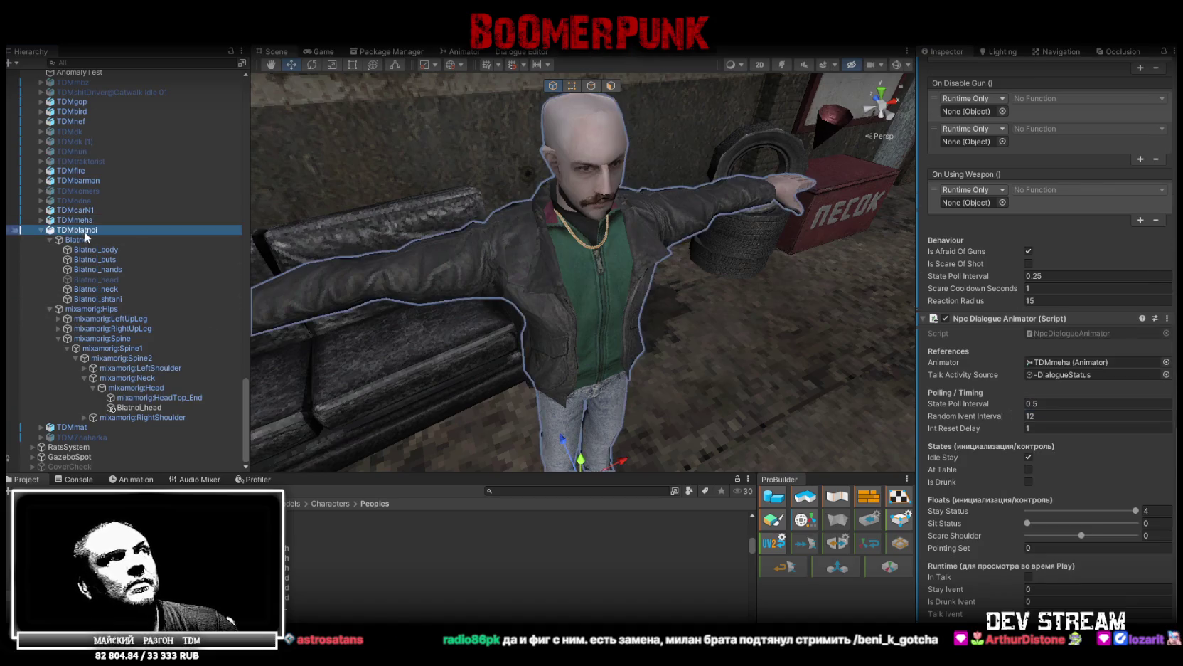
{"action": "scroll", "coordinate": [1054, 339], "scroll_direction": "up", "scroll_amount": 10}
{"action": "right_click", "coordinate": [999, 203]}
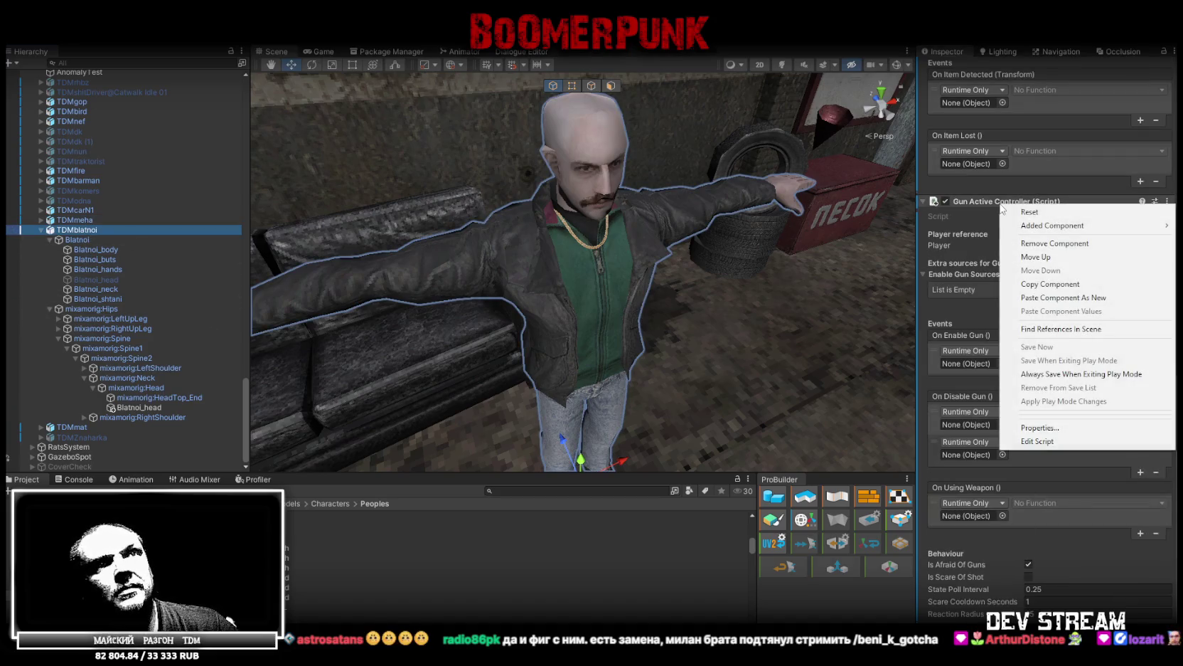
{"action": "left_click", "coordinate": [1105, 297]}
{"action": "scroll", "coordinate": [1116, 446], "scroll_direction": "down", "scroll_amount": 10}
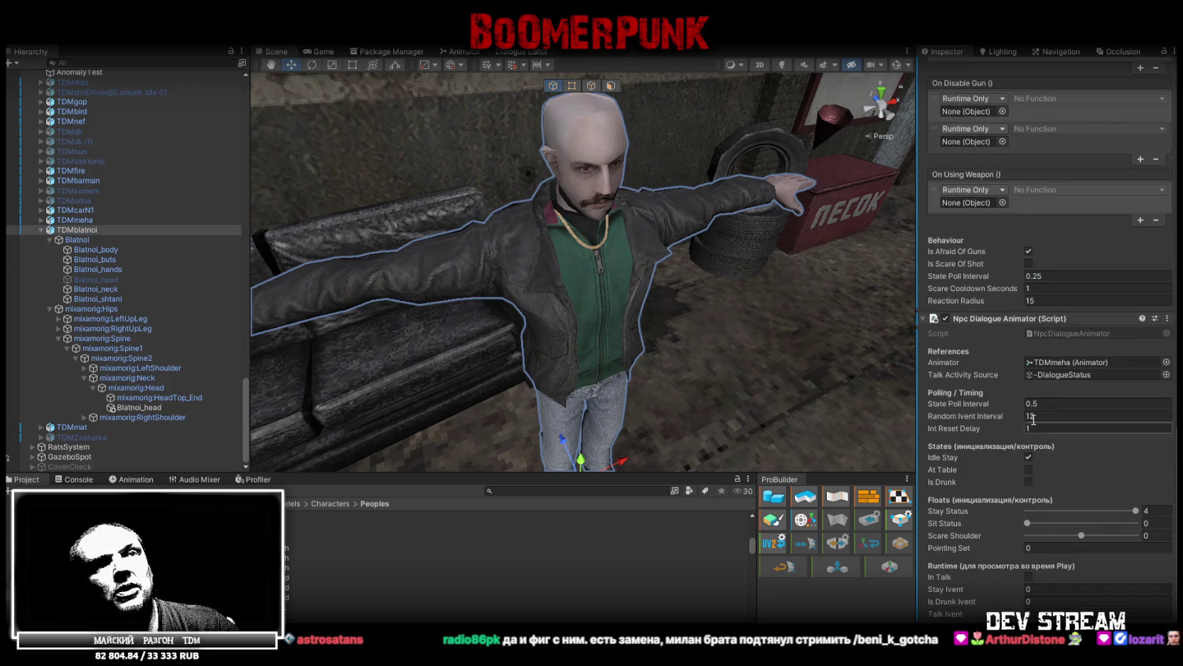
{"action": "mouse_move", "coordinate": [77, 231]}
{"action": "left_mouse_down"}
{"action": "mouse_move", "coordinate": [924, 359]}
{"action": "mouse_move", "coordinate": [1088, 357]}
{"action": "left_mouse_up"}
- Collapse TDMblatnoi in the Hierarchy, orbit out to show the whole NPC, and start Play mode
{"action": "left_click_drag", "start_coordinate": [587, 279], "coordinate": [582, 265]}
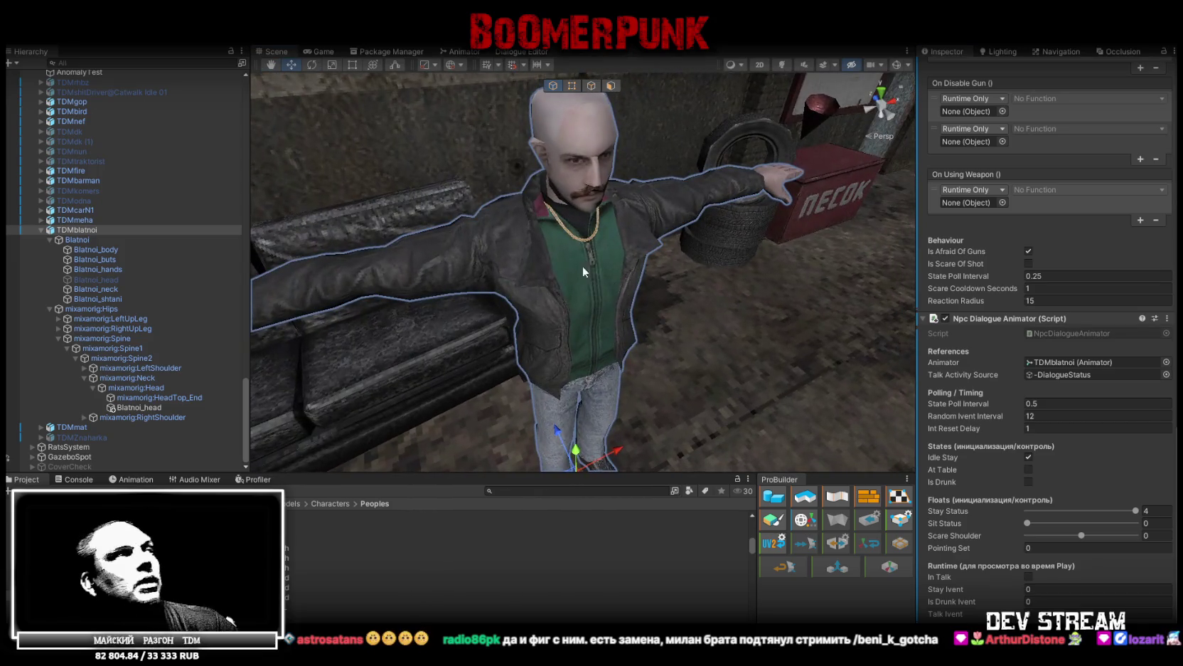
{"action": "left_click", "coordinate": [39, 229]}
{"action": "mouse_move", "coordinate": [412, 234]}
{"action": "left_mouse_down"}
{"action": "mouse_move", "coordinate": [467, 229]}
{"action": "mouse_move", "coordinate": [532, 175]}
{"action": "left_mouse_up"}
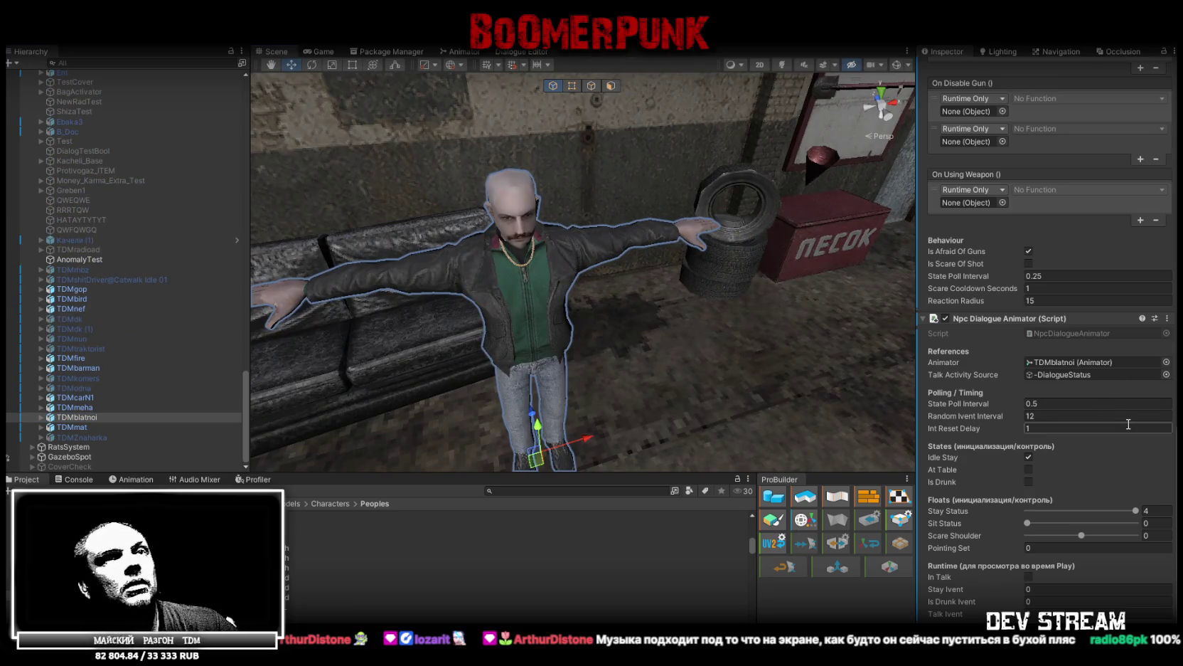
{"action": "mouse_move", "coordinate": [707, 262]}
{"action": "left_mouse_down"}
{"action": "mouse_move", "coordinate": [519, 332]}
{"action": "mouse_move", "coordinate": [596, 231]}
{"action": "mouse_move", "coordinate": [619, 221]}
{"action": "left_mouse_up"}
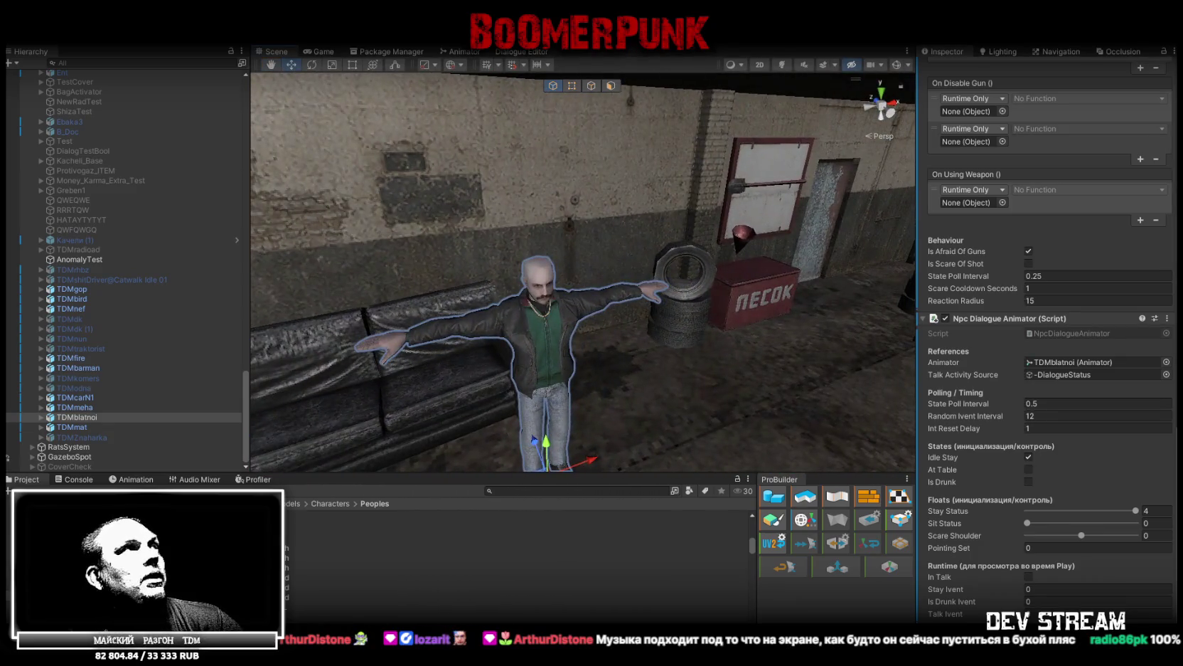
{"action": "key", "text": "ctrl+p"}
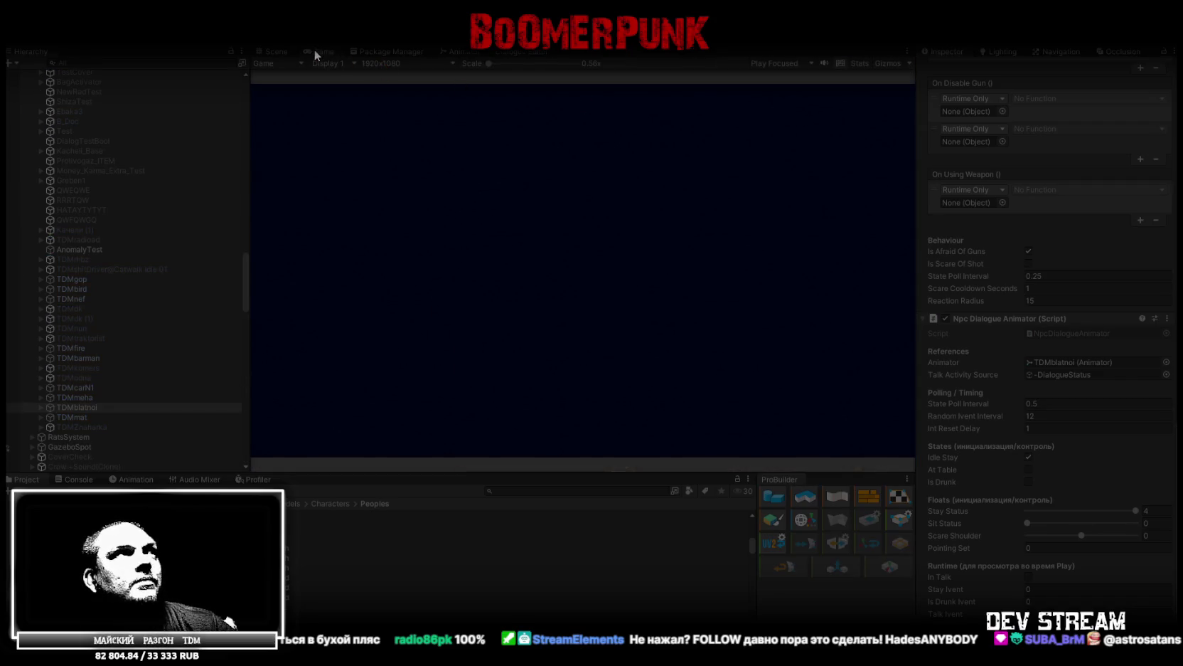
- Play-test in a maximized Game view and assign NPCanimator to the Animator during play
{"action": "double_click", "coordinate": [314, 49]}
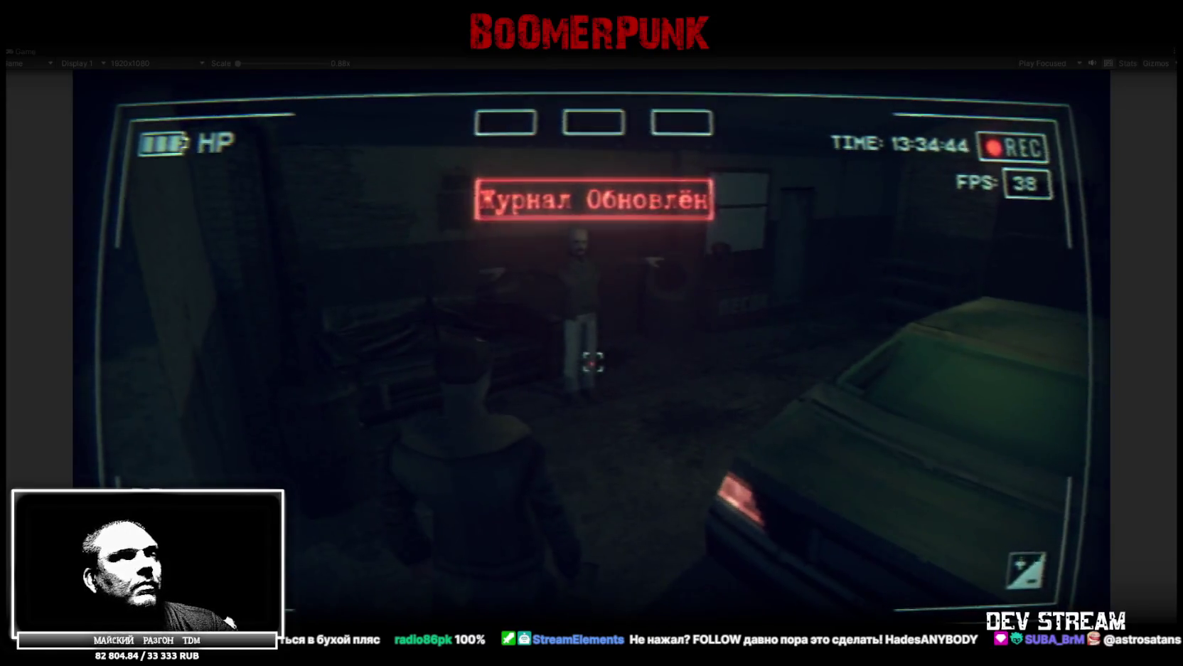
{"action": "double_click", "coordinate": [22, 51]}
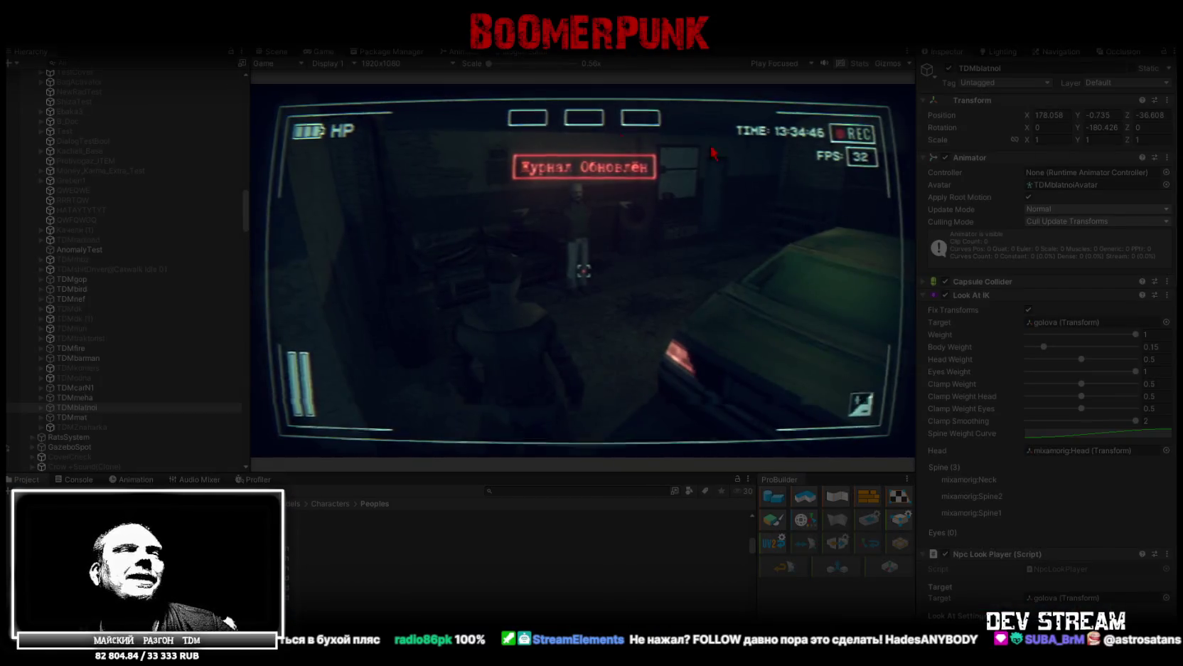
{"action": "left_click", "coordinate": [1167, 174]}
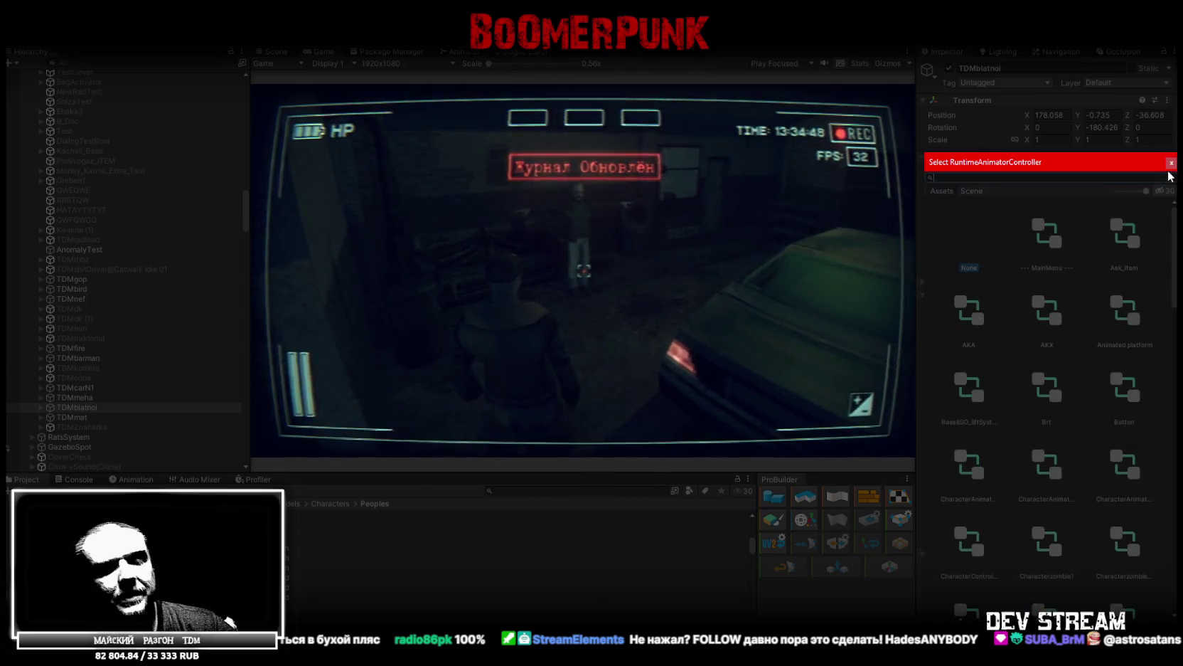
{"action": "type", "text": "npc"}
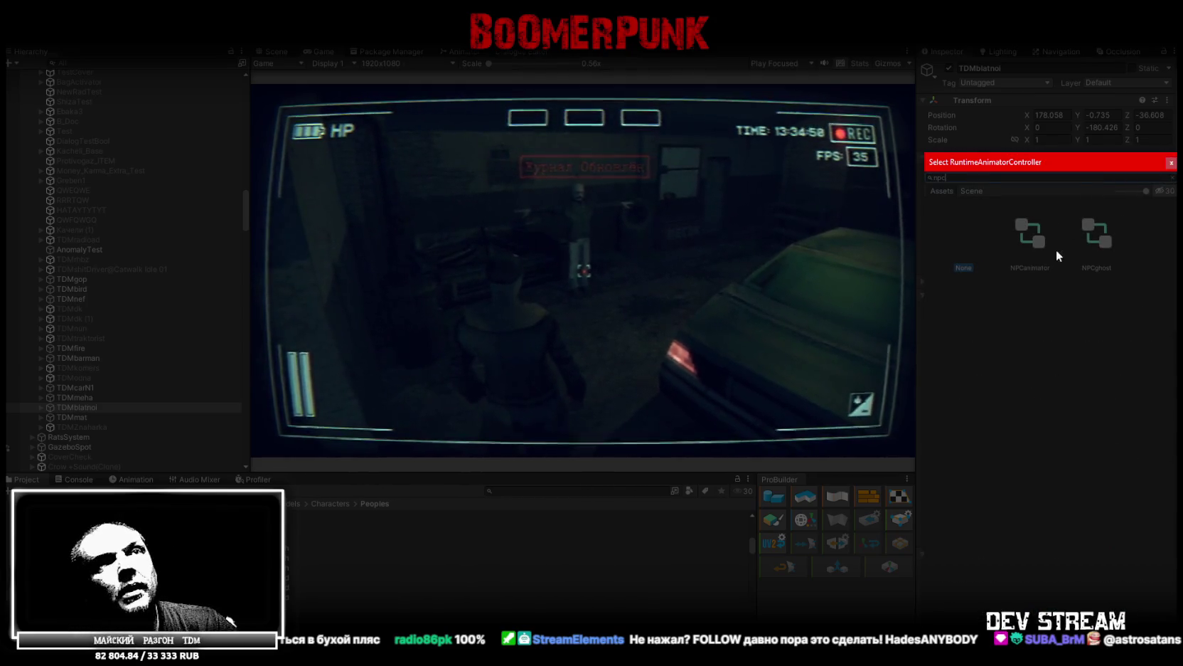
{"action": "double_click", "coordinate": [1033, 243]}
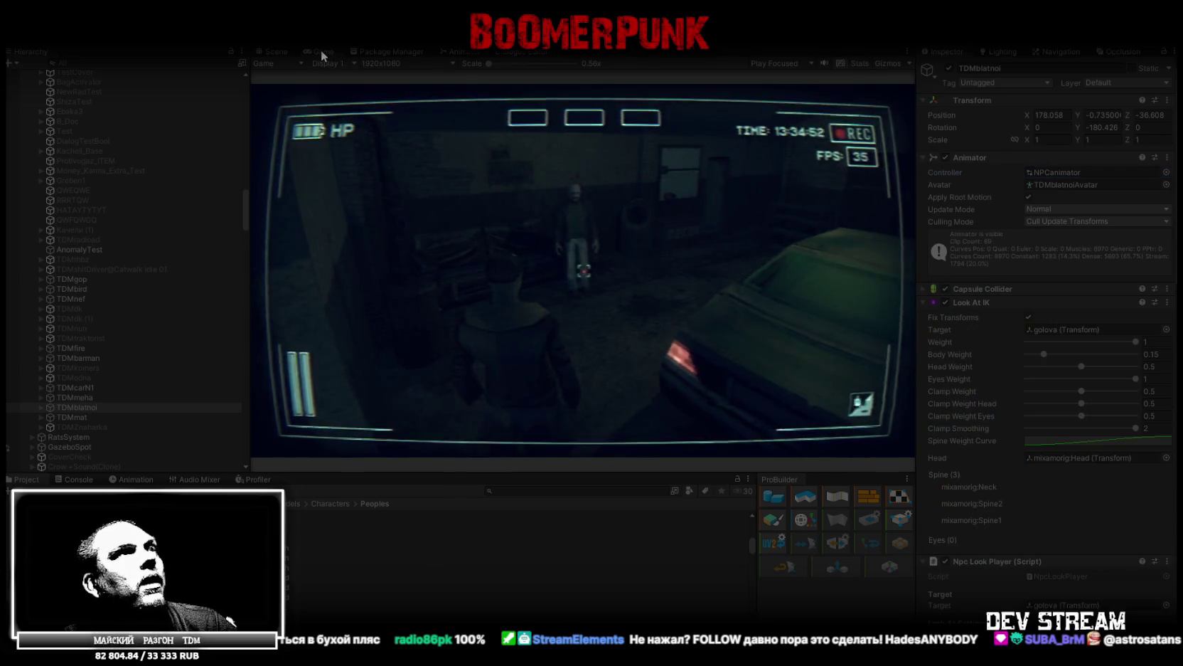
- Reassign NPCanimator as TDMblatnoi's Animator controller once Play mode has ended
{"action": "double_click", "coordinate": [320, 50]}
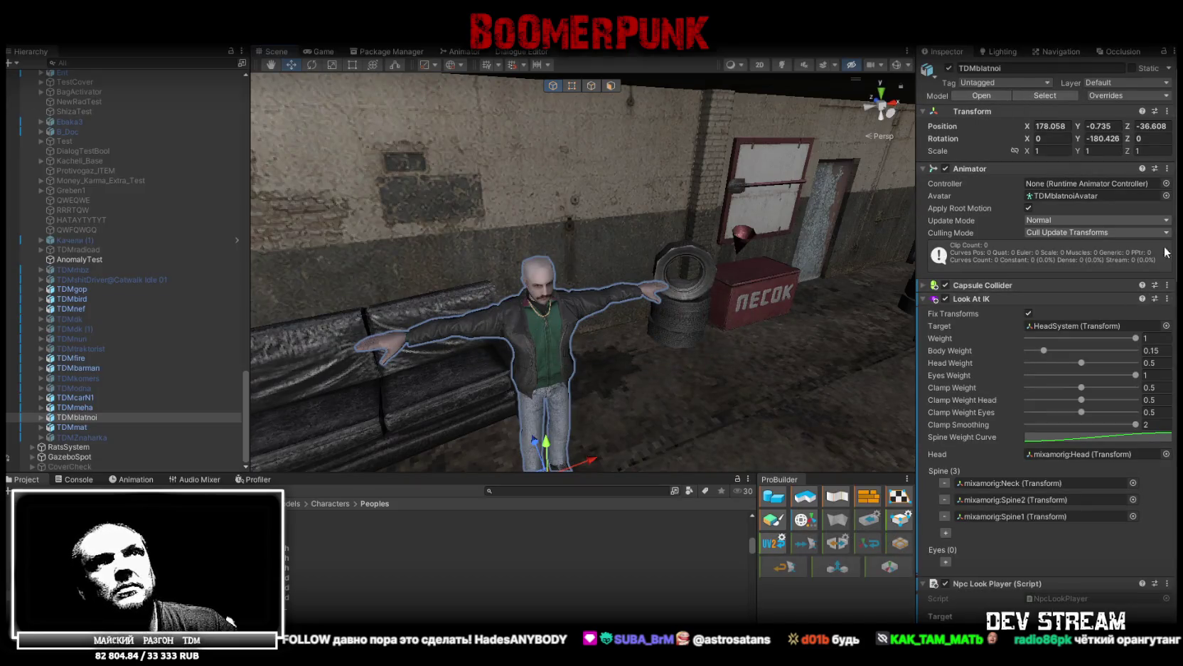
{"action": "left_click", "coordinate": [1167, 184]}
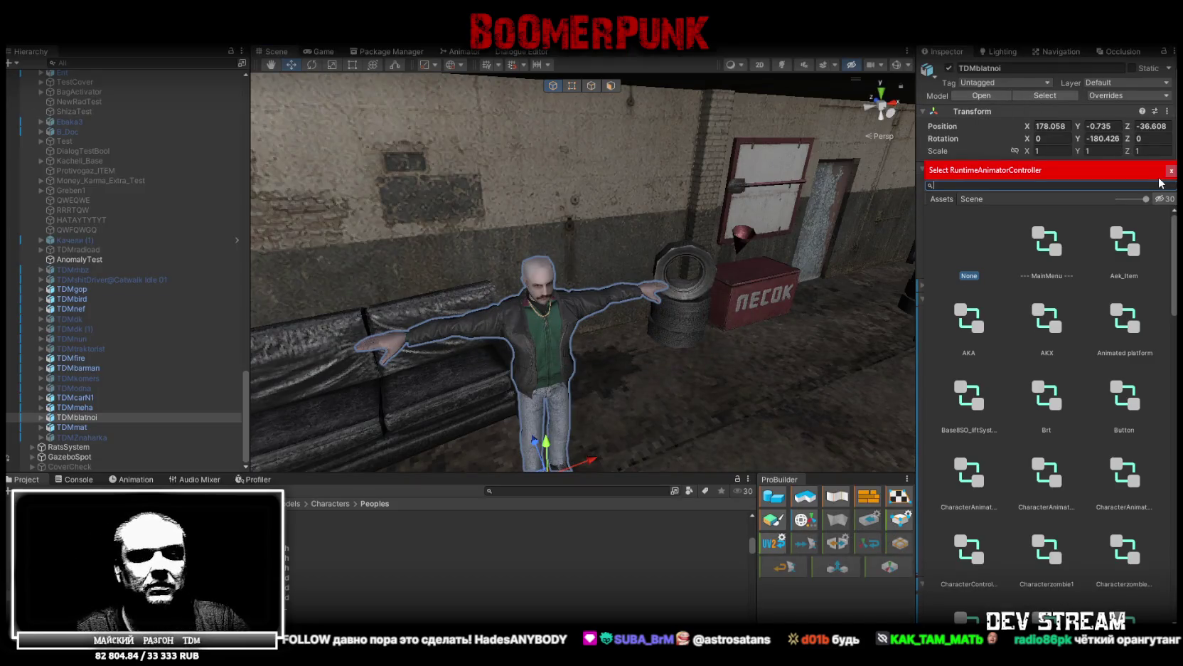
{"action": "double_click", "coordinate": [1044, 255]}
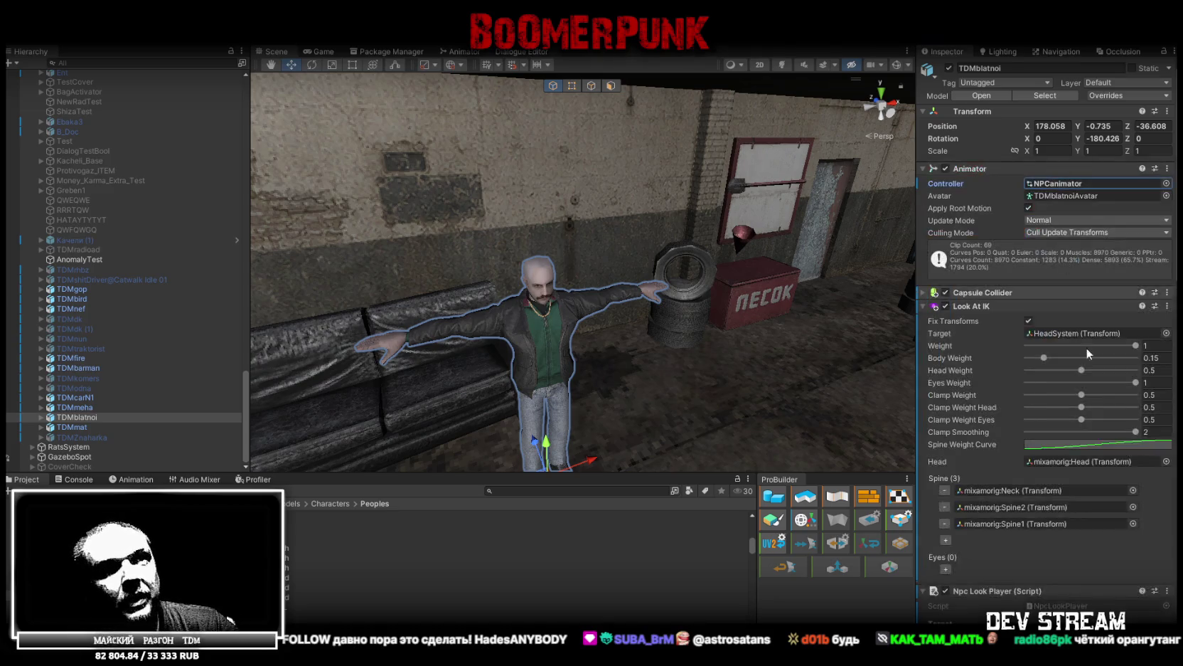
{"action": "scroll", "coordinate": [1088, 352], "scroll_direction": "down", "scroll_amount": 5}
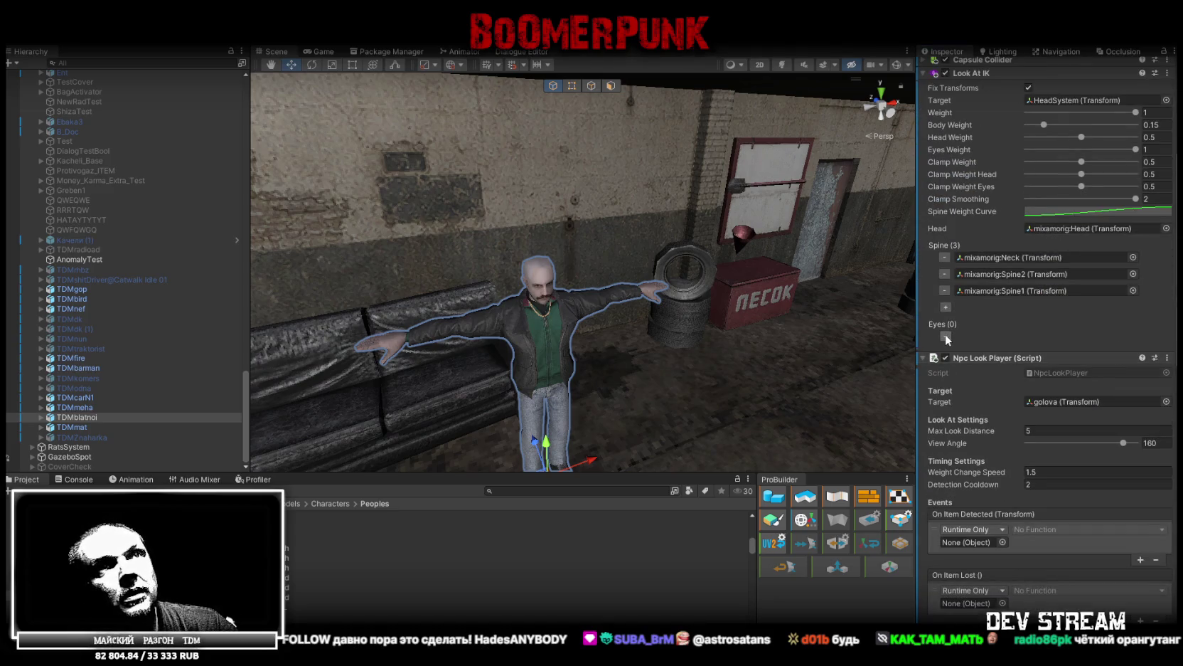
- Set Look At IK: mixamorig:Head as eye, Neck as head, Spine2/Spine1/Spine spines, eyes weight 0.5
{"action": "left_click", "coordinate": [1079, 226]}
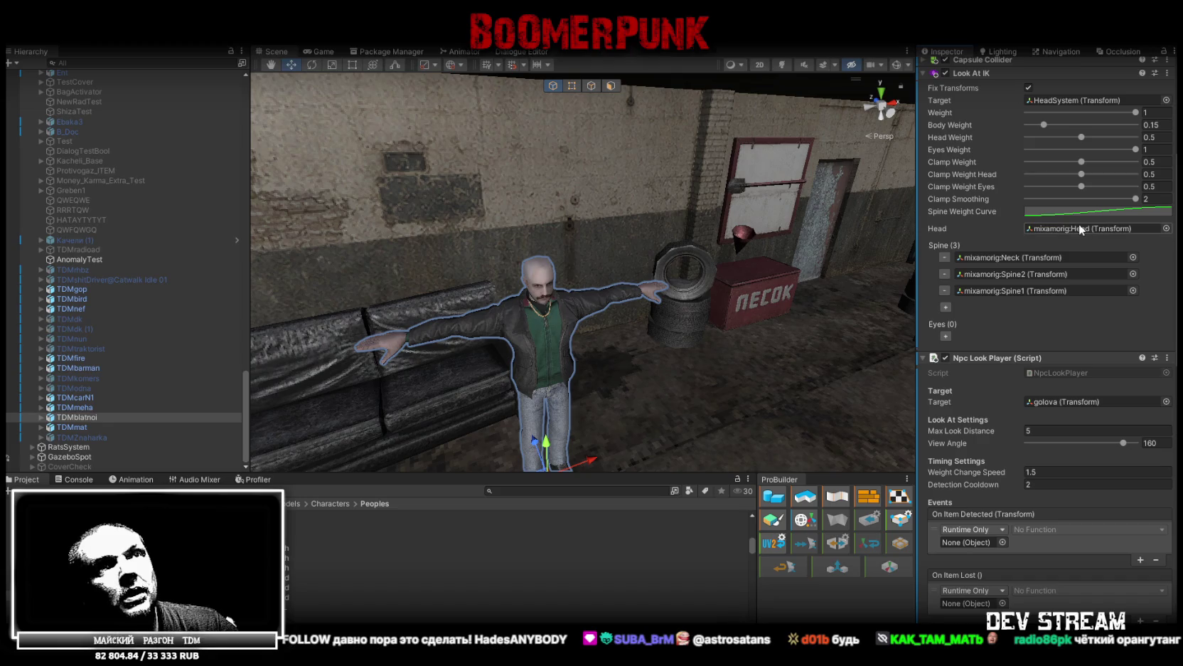
{"action": "left_click", "coordinate": [945, 336]}
{"action": "scroll", "coordinate": [165, 354], "scroll_direction": "down", "scroll_amount": 3}
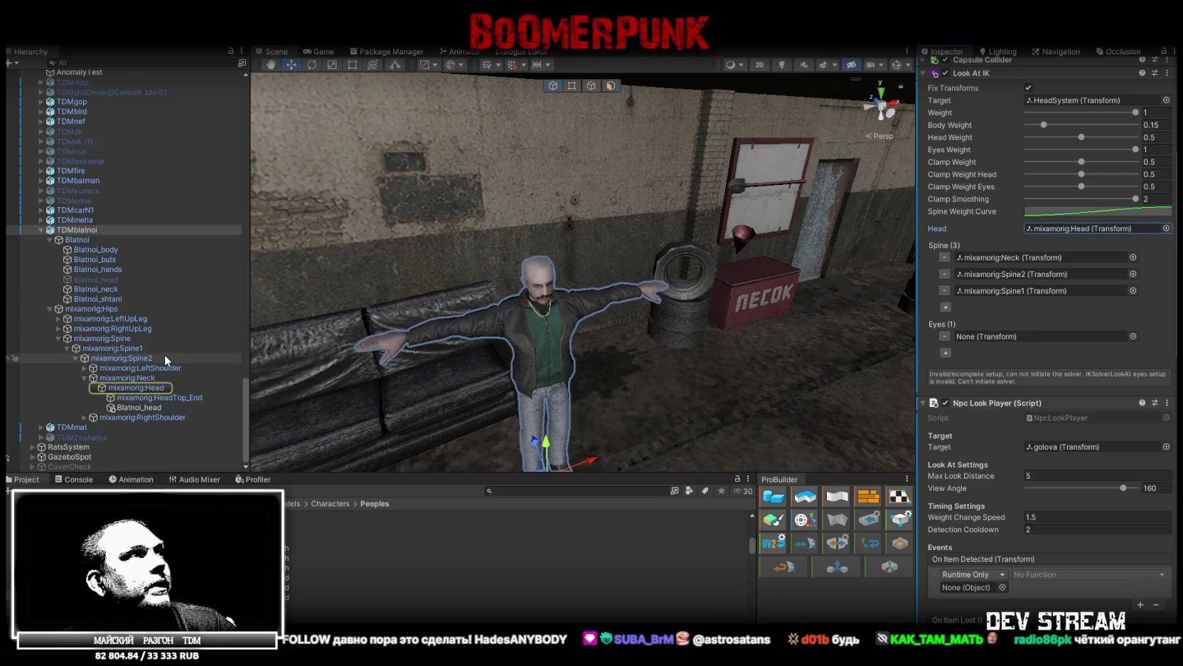
{"action": "left_click", "coordinate": [144, 389]}
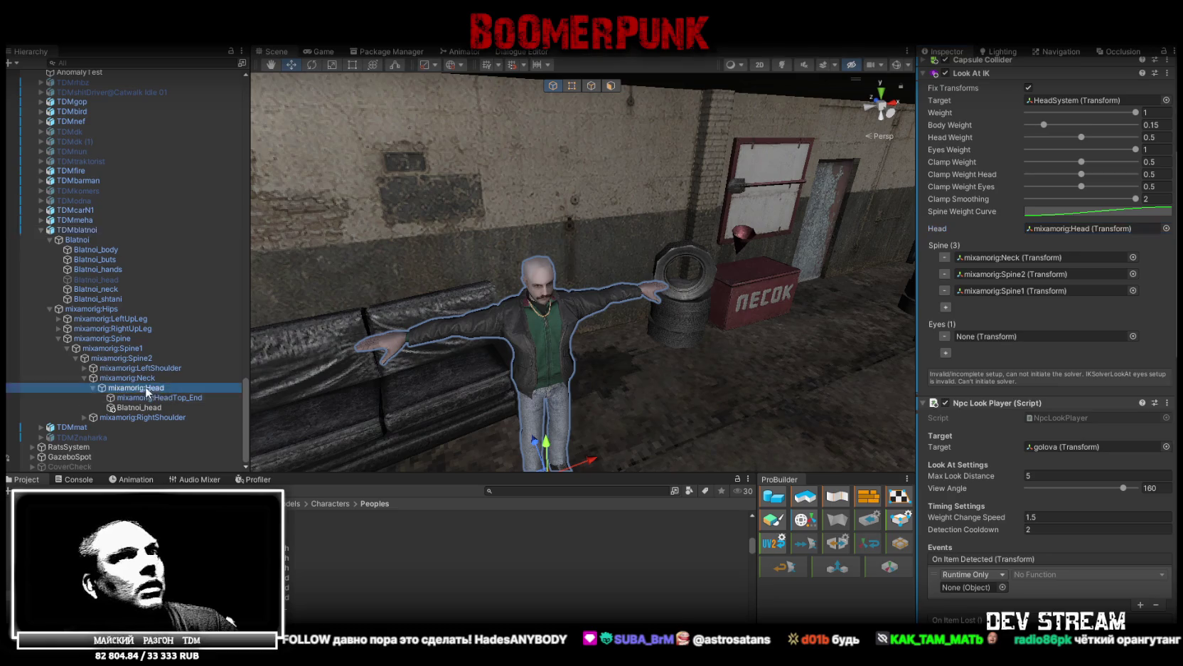
{"action": "left_click_drag", "start_coordinate": [145, 389], "coordinate": [1054, 307]}
{"action": "left_click_drag", "start_coordinate": [1012, 342], "coordinate": [1012, 343]}
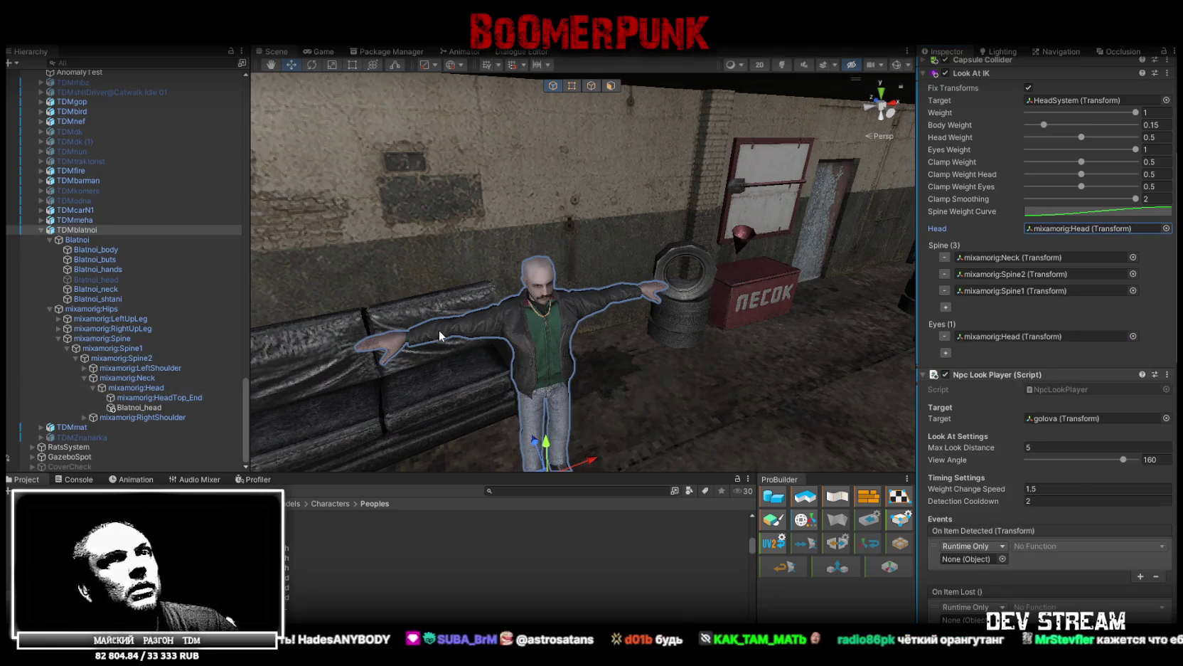
{"action": "left_click_drag", "start_coordinate": [137, 387], "coordinate": [1151, 230]}
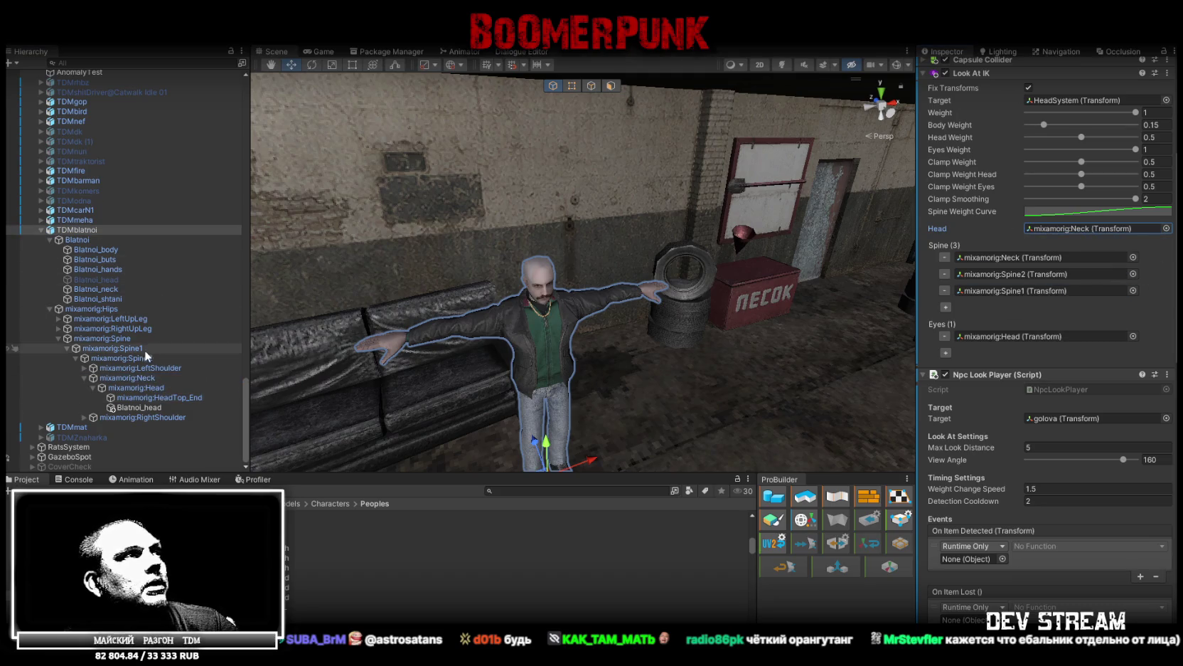
{"action": "left_click_drag", "start_coordinate": [1056, 265], "coordinate": [1056, 262]}
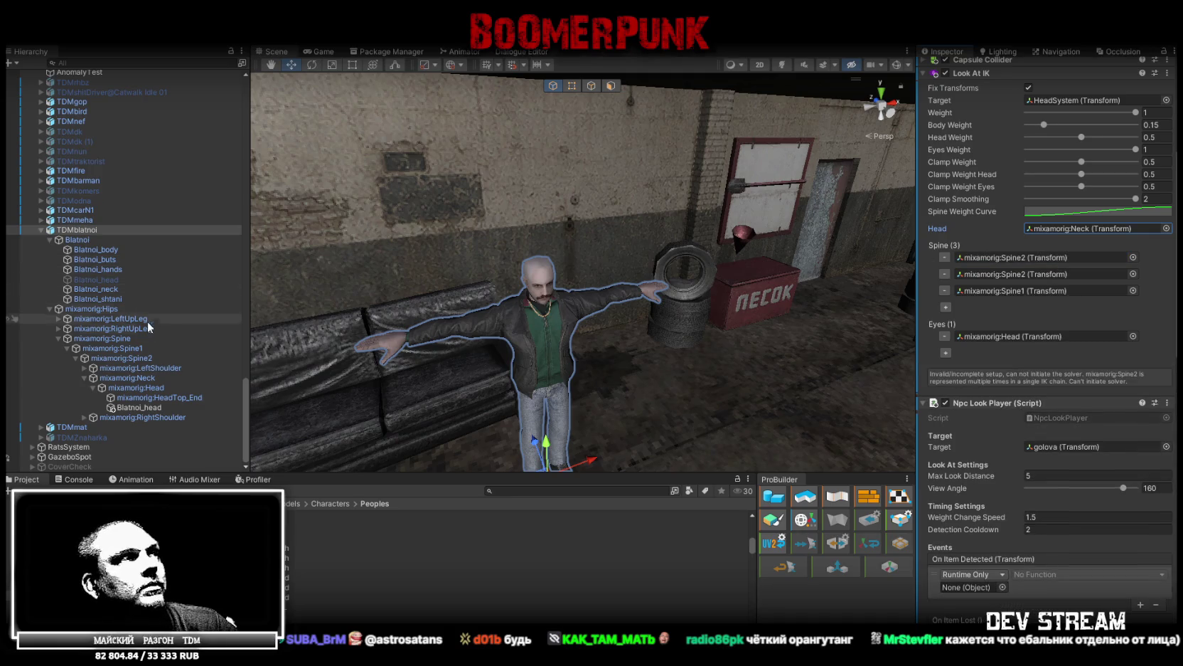
{"action": "left_click_drag", "start_coordinate": [142, 358], "coordinate": [1092, 310]}
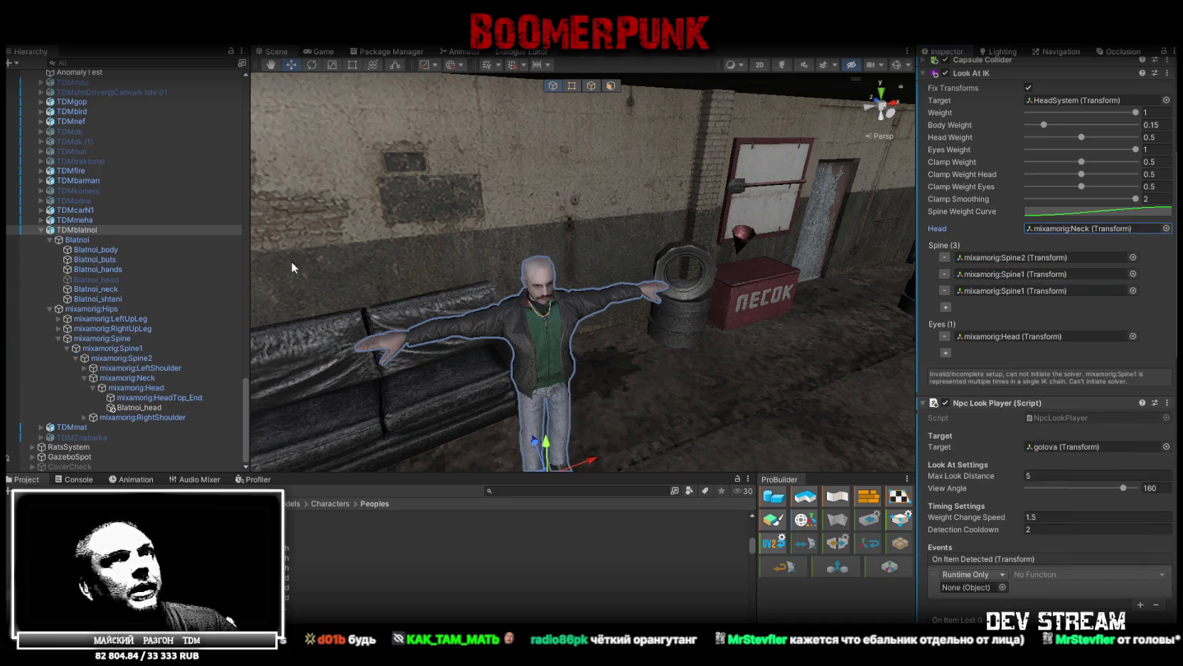
{"action": "mouse_move", "coordinate": [110, 341]}
{"action": "left_mouse_down"}
{"action": "mouse_move", "coordinate": [1024, 279]}
{"action": "mouse_move", "coordinate": [1015, 290]}
{"action": "left_mouse_up"}
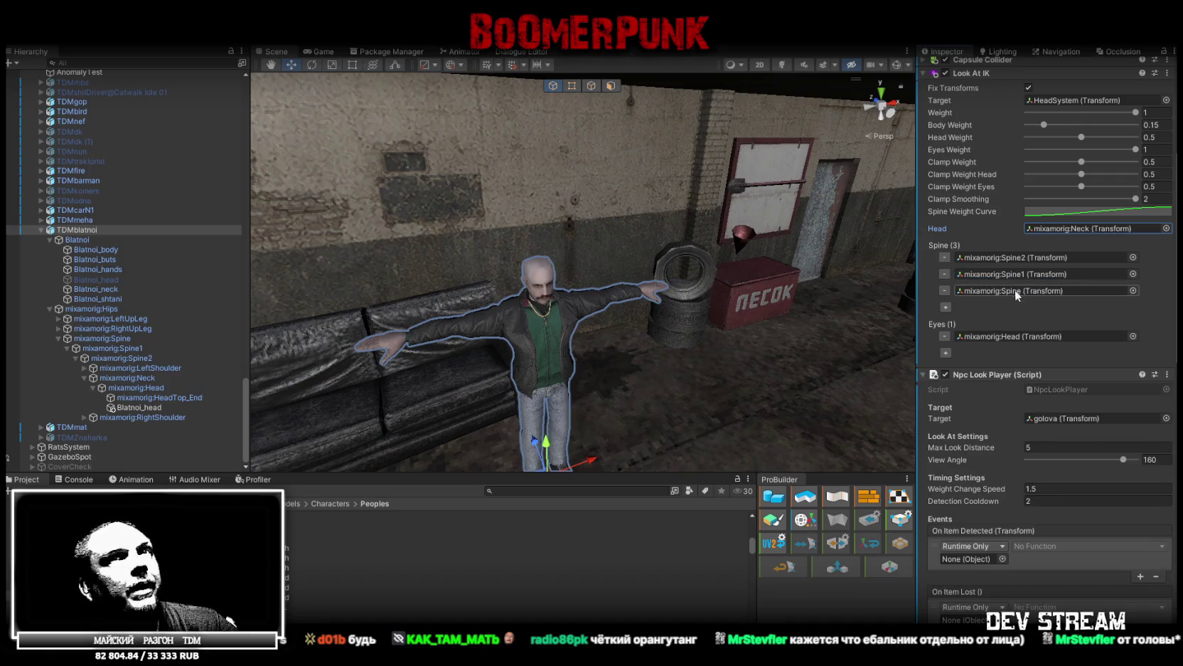
{"action": "left_click", "coordinate": [1095, 149]}
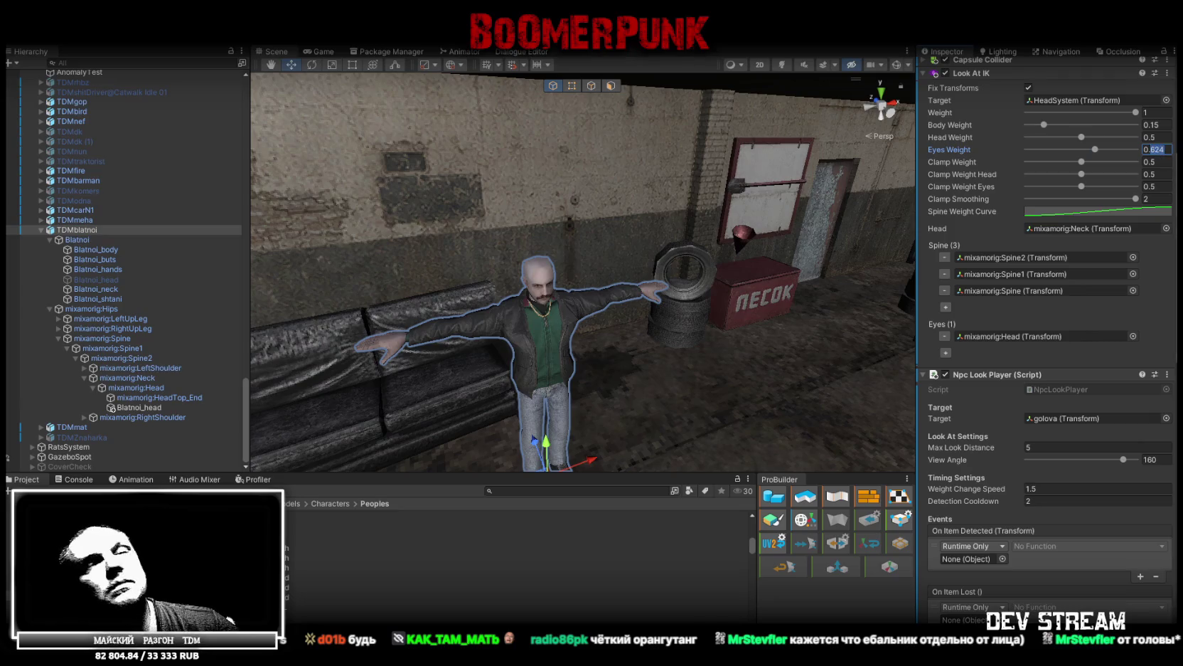
{"action": "type", "text": "0.5"}
{"action": "key", "text": "Return"}
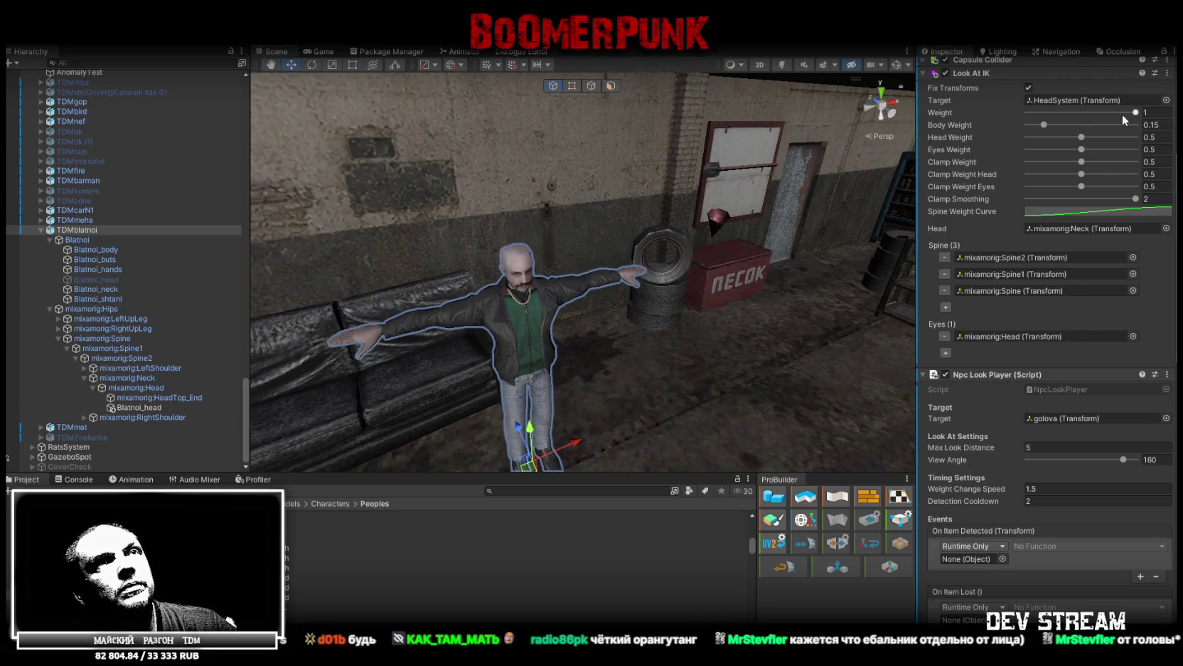
- Run the game in a maximized Game view and watch the NPC turn toward the player
{"action": "left_click", "coordinate": [1152, 150]}
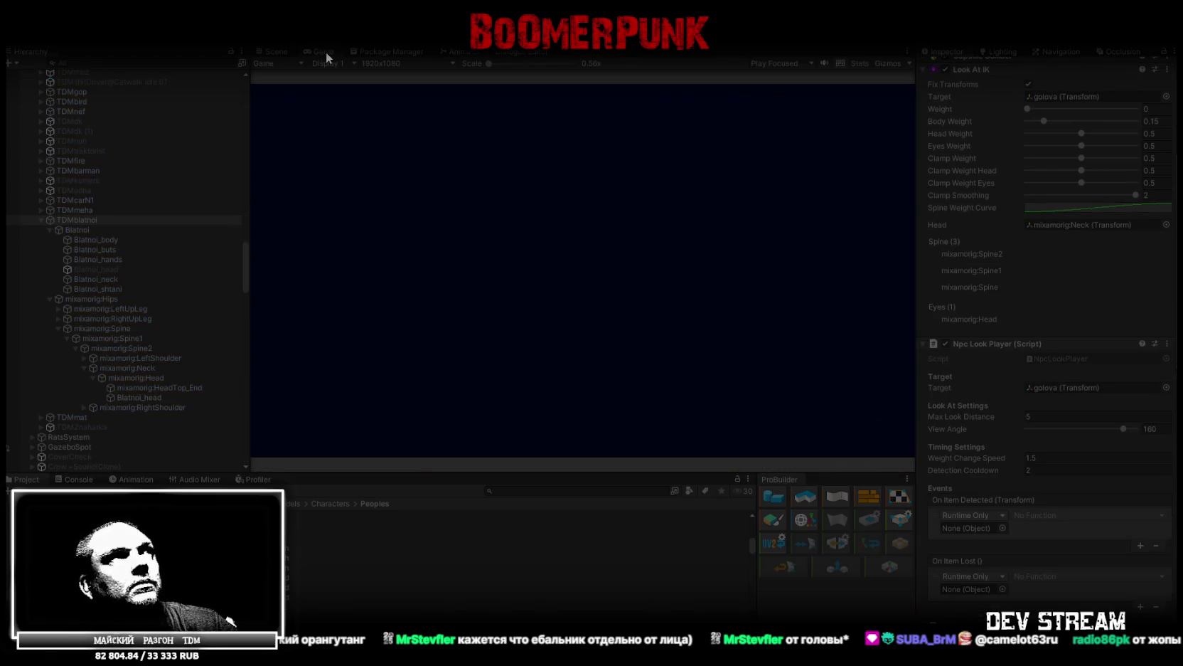
{"action": "double_click", "coordinate": [326, 51]}
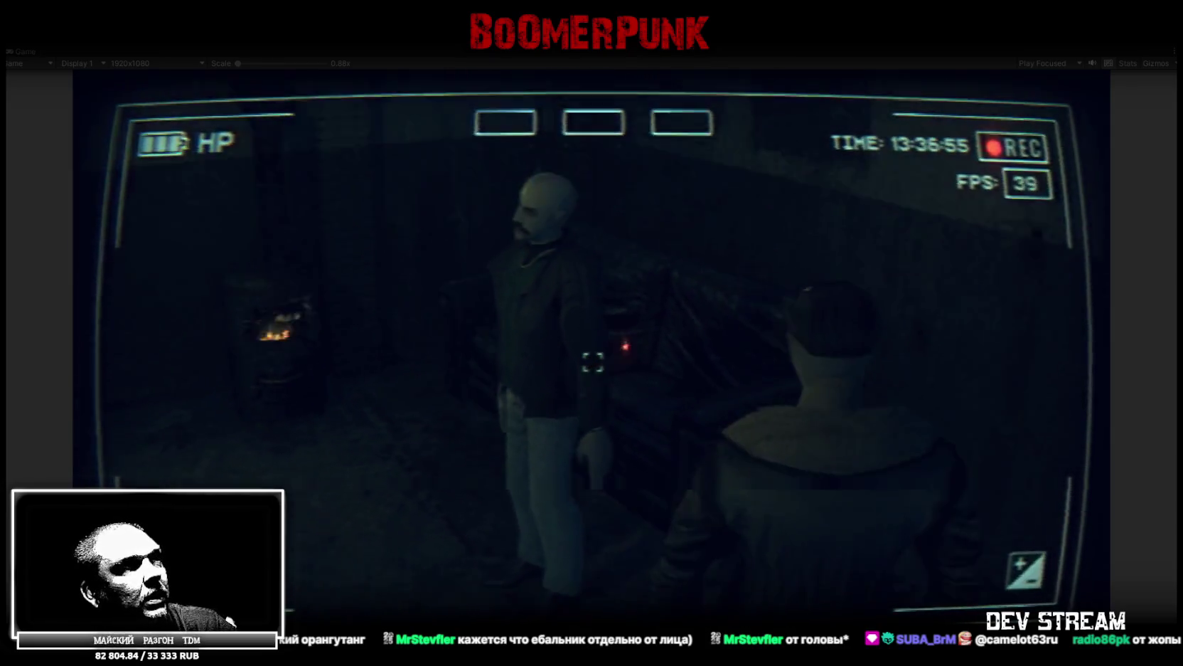
{"action": "double_click", "coordinate": [27, 52]}
- Collapse the Look At IK, Npc Look Player, Gun Active Controller and Npc Dialogue Animator components
{"action": "scroll", "coordinate": [1038, 479], "scroll_direction": "down", "scroll_amount": 15}
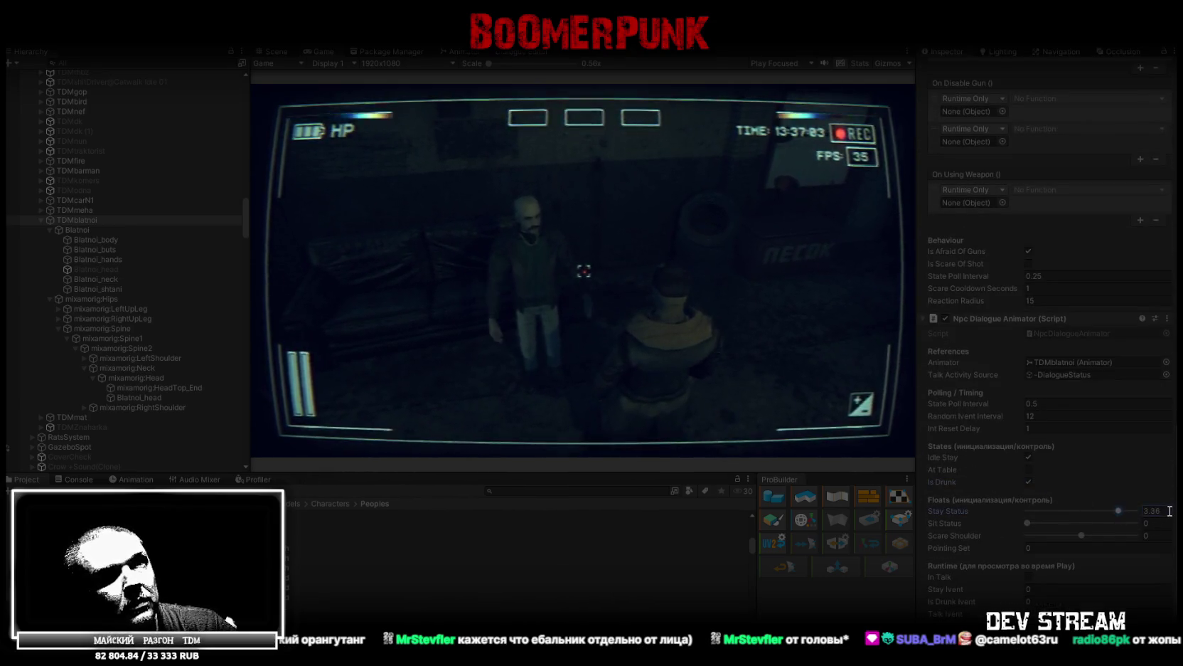
{"action": "scroll", "coordinate": [1100, 231], "scroll_direction": "up", "scroll_amount": 15}
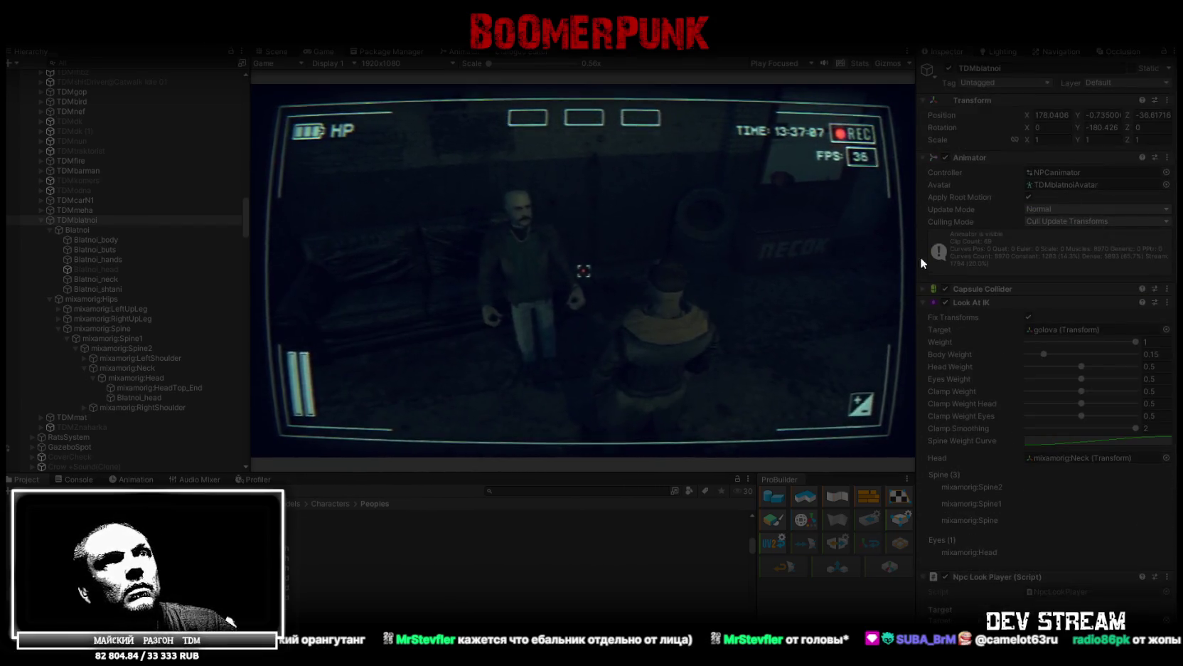
{"action": "left_click", "coordinate": [923, 302]}
{"action": "left_click", "coordinate": [928, 316]}
{"action": "left_click", "coordinate": [923, 329]}
{"action": "left_click", "coordinate": [924, 345]}
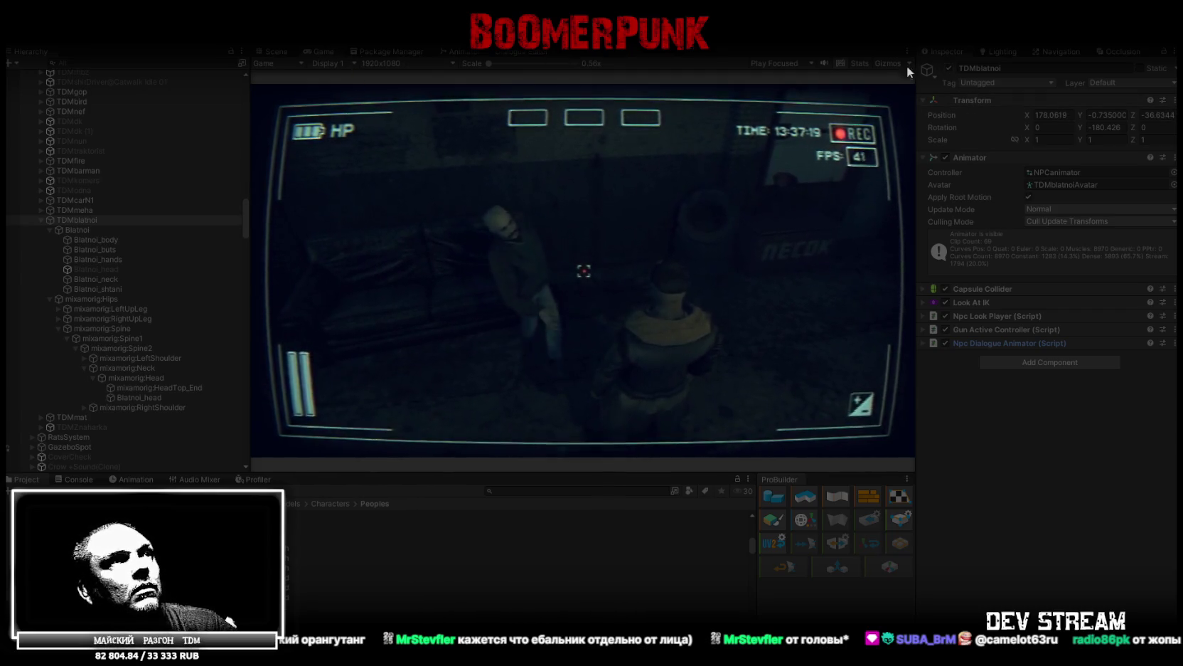
{"action": "double_click", "coordinate": [319, 50]}
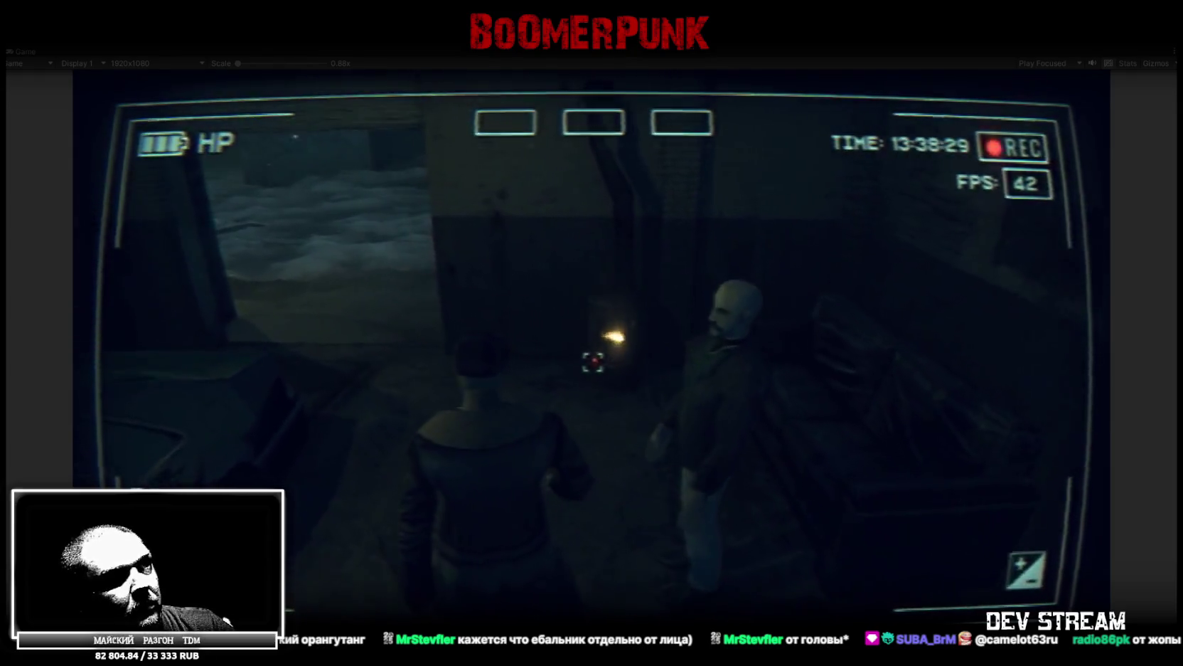
{"action": "double_click", "coordinate": [22, 52]}
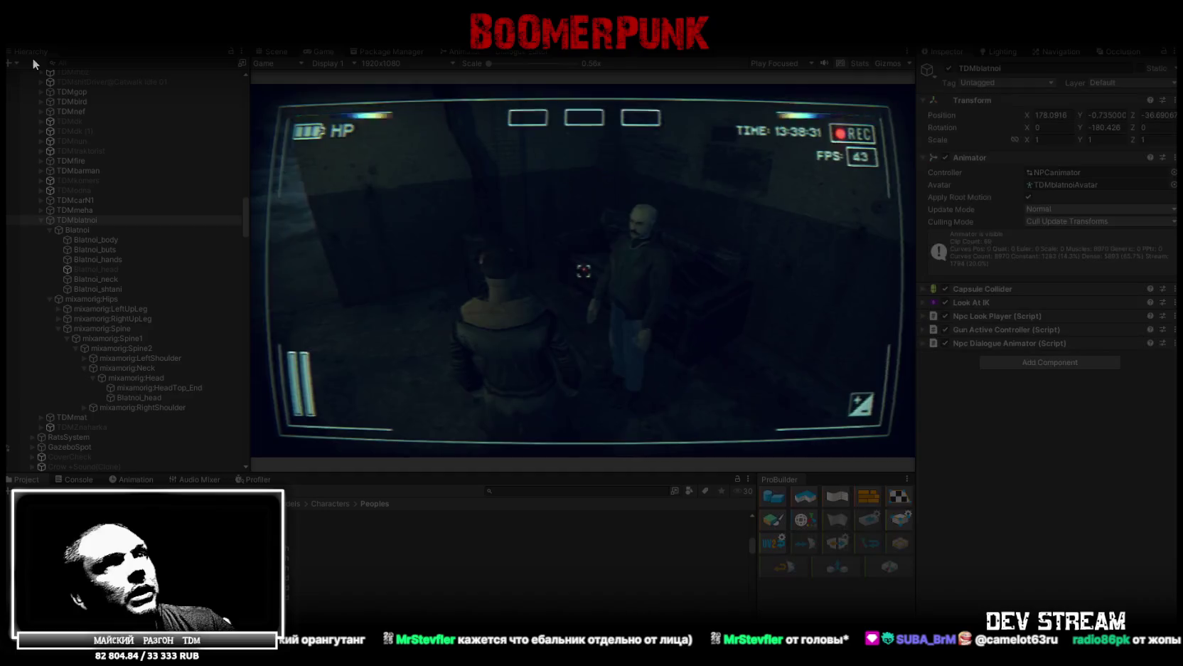
- In Look At IK, try the overall Weight, then settle Body 0.05, Head 0.3 and Eyes 1
{"action": "left_click", "coordinate": [921, 301]}
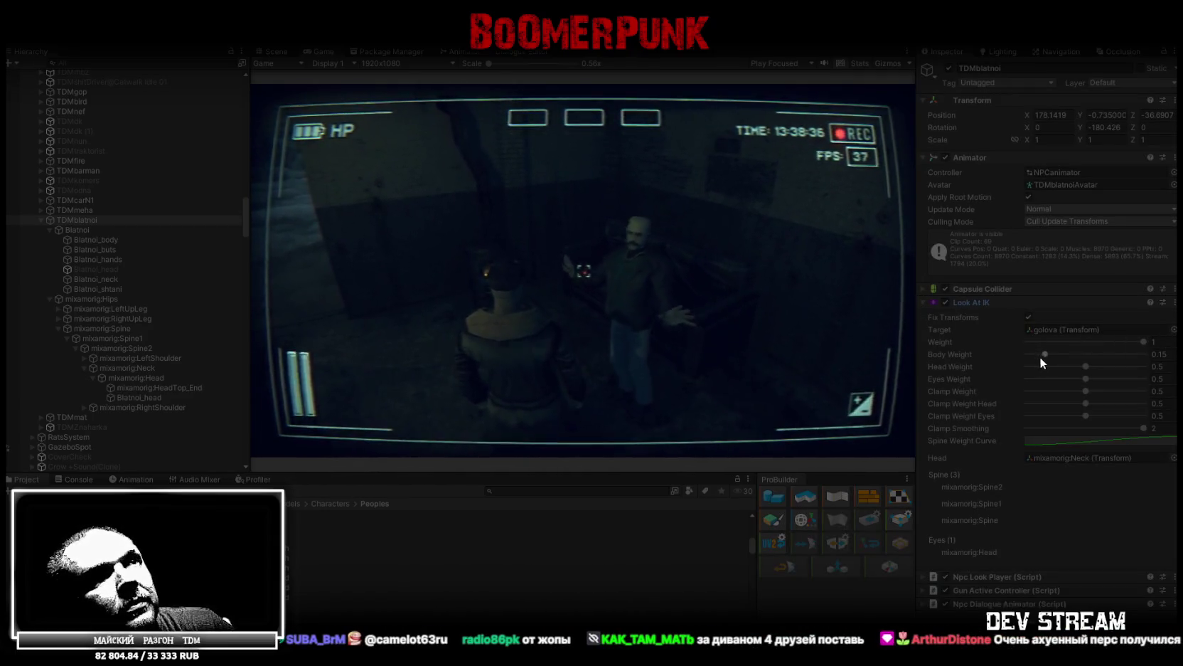
{"action": "mouse_move", "coordinate": [1044, 353]}
{"action": "left_mouse_down"}
{"action": "mouse_move", "coordinate": [1164, 358]}
{"action": "mouse_move", "coordinate": [995, 351]}
{"action": "left_mouse_up"}
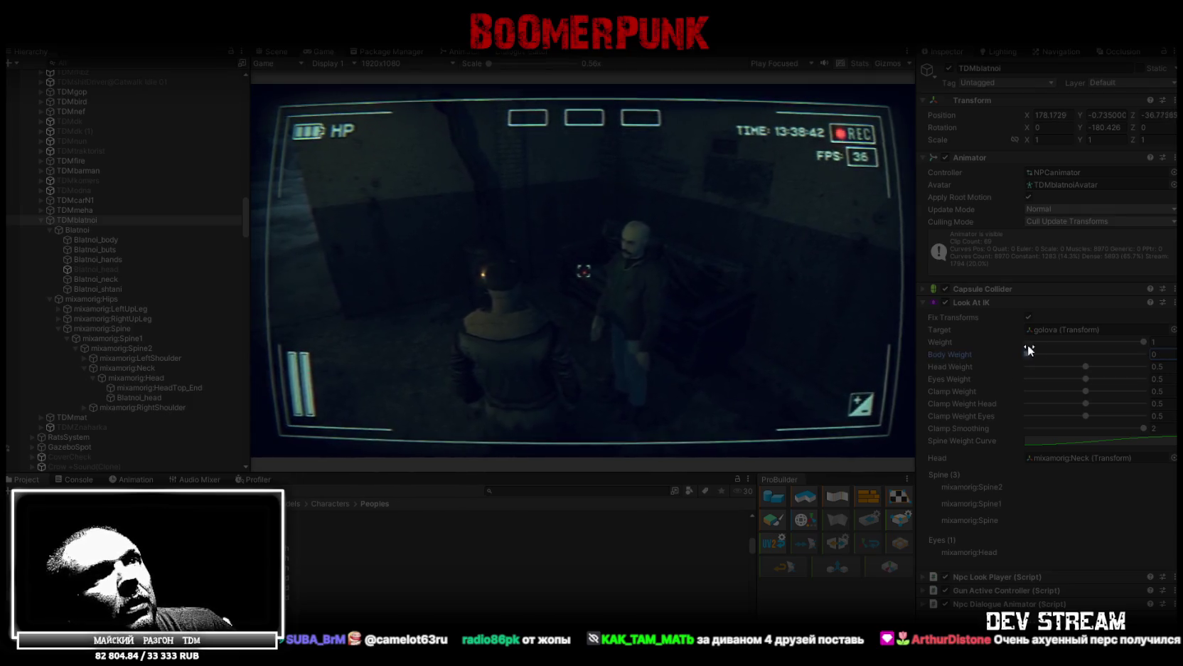
{"action": "mouse_move", "coordinate": [1033, 357]}
{"action": "left_mouse_down"}
{"action": "mouse_move", "coordinate": [996, 354]}
{"action": "mouse_move", "coordinate": [1165, 361]}
{"action": "mouse_move", "coordinate": [994, 347]}
{"action": "mouse_move", "coordinate": [1165, 362]}
{"action": "mouse_move", "coordinate": [1036, 352]}
{"action": "left_mouse_up"}
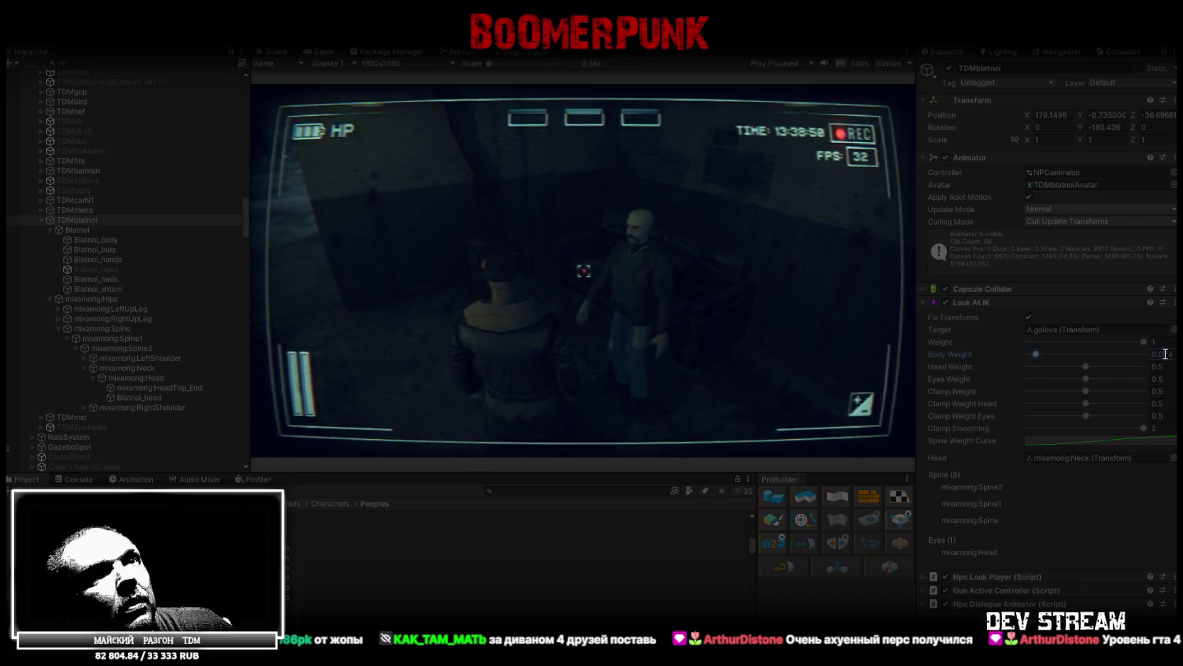
{"action": "mouse_move", "coordinate": [1143, 341]}
{"action": "left_mouse_down"}
{"action": "mouse_move", "coordinate": [1053, 331]}
{"action": "mouse_move", "coordinate": [889, 341]}
{"action": "left_mouse_up"}
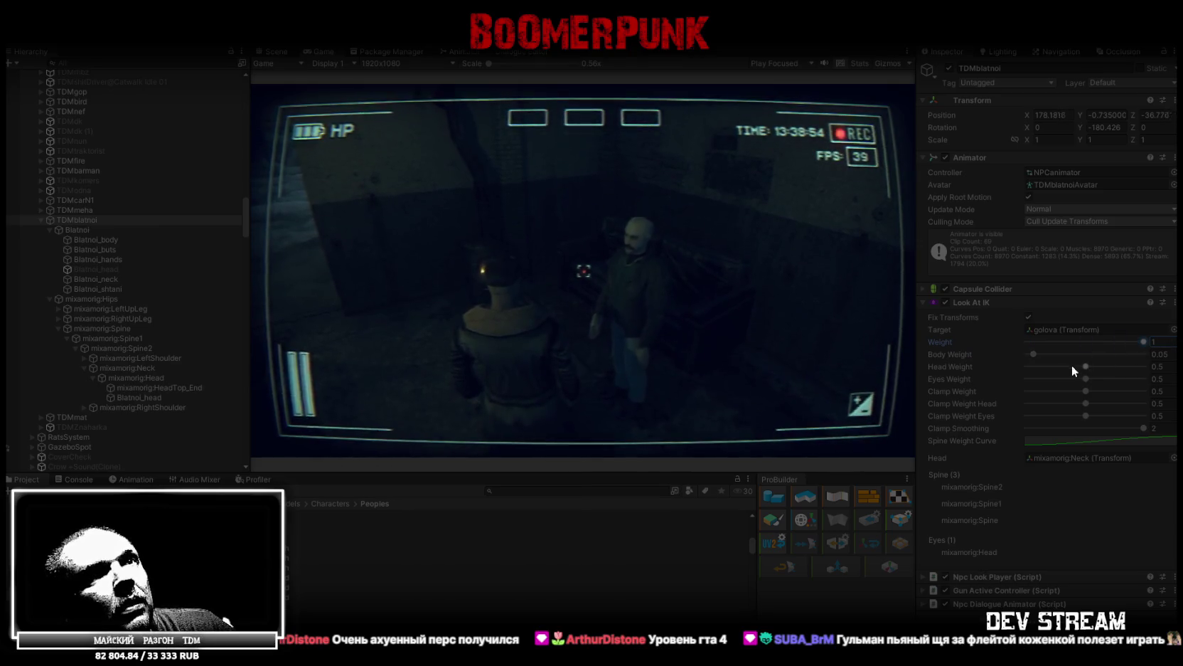
{"action": "left_click_drag", "start_coordinate": [1085, 366], "coordinate": [1144, 367]}
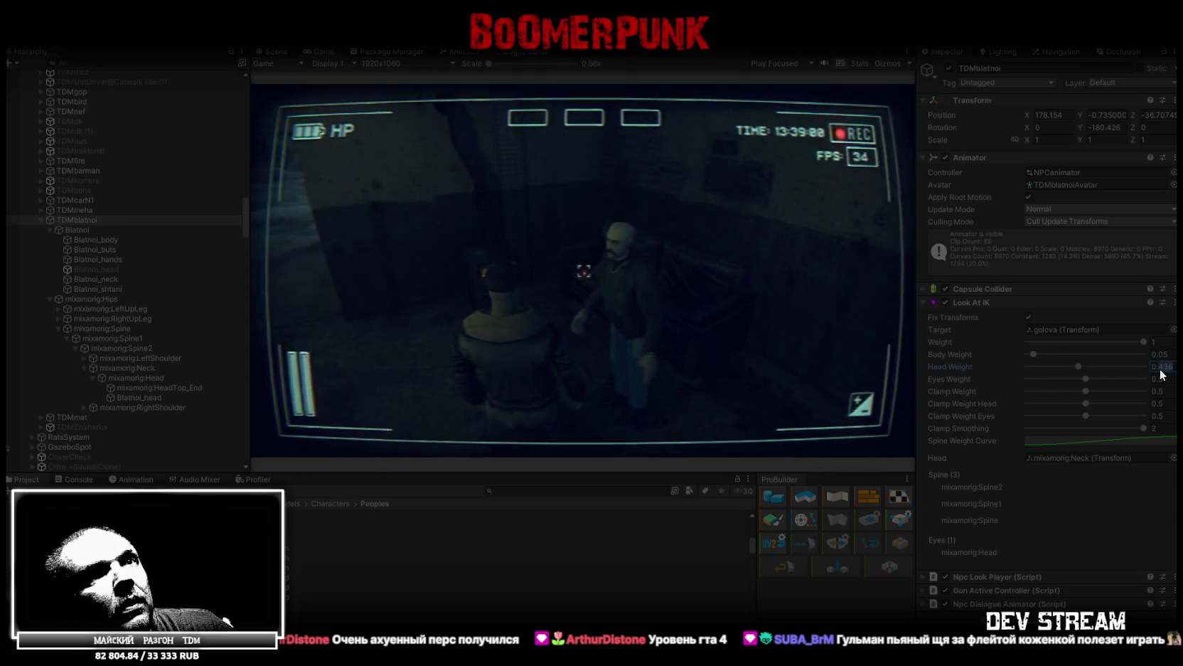
{"action": "left_click_drag", "start_coordinate": [1085, 379], "coordinate": [1175, 384]}
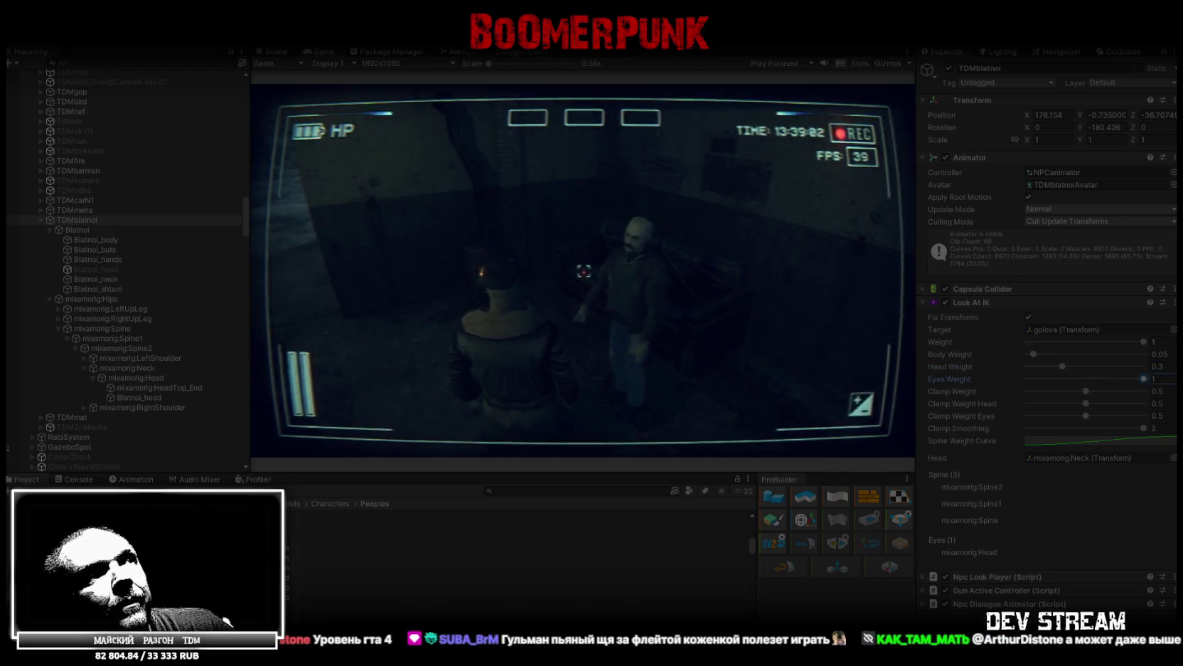
{"action": "left_click", "coordinate": [584, 270]}
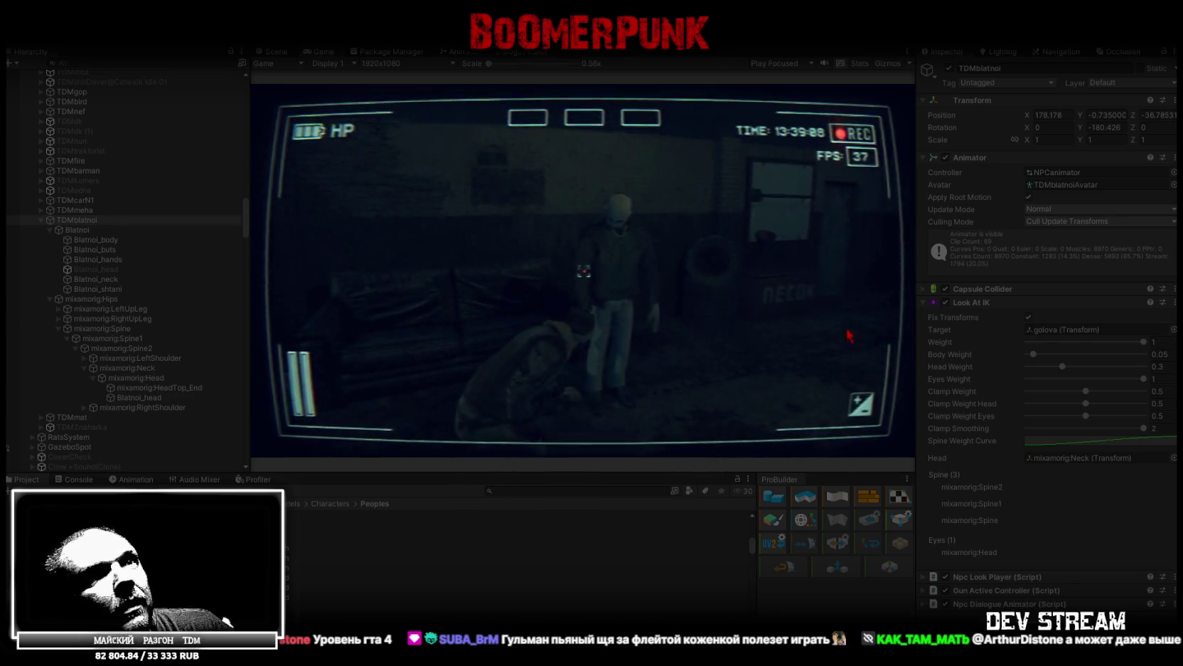
- Lower Eyes Weight to 0.5 and experiment with the Clamp Weight, Clamp Weight Head and Clamp Weight Eyes sliders
{"action": "mouse_move", "coordinate": [1146, 381]}
{"action": "left_mouse_down"}
{"action": "mouse_move", "coordinate": [1066, 377]}
{"action": "mouse_move", "coordinate": [1103, 371]}
{"action": "mouse_move", "coordinate": [1075, 376]}
{"action": "left_mouse_up"}
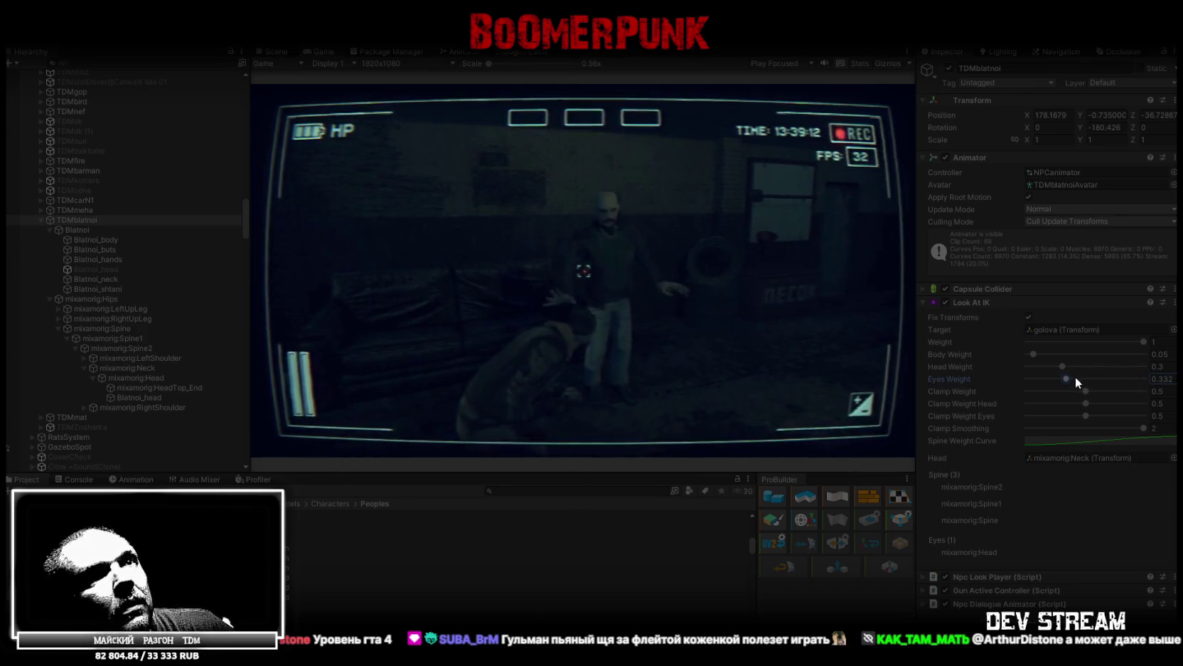
{"action": "double_click", "coordinate": [1160, 382]}
{"action": "type", "text": "0.5"}
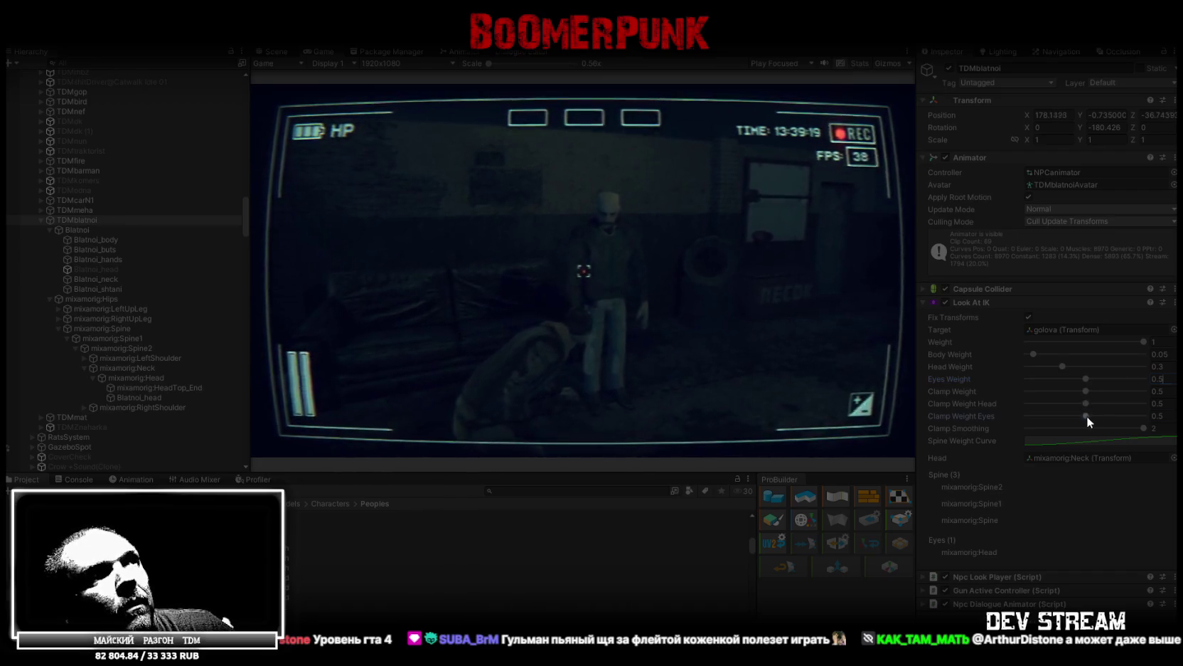
{"action": "left_click_drag", "start_coordinate": [1144, 415], "coordinate": [1105, 419]}
{"action": "mouse_move", "coordinate": [945, 411]}
{"action": "left_mouse_down"}
{"action": "mouse_move", "coordinate": [892, 406]}
{"action": "mouse_move", "coordinate": [1063, 412]}
{"action": "left_mouse_up"}
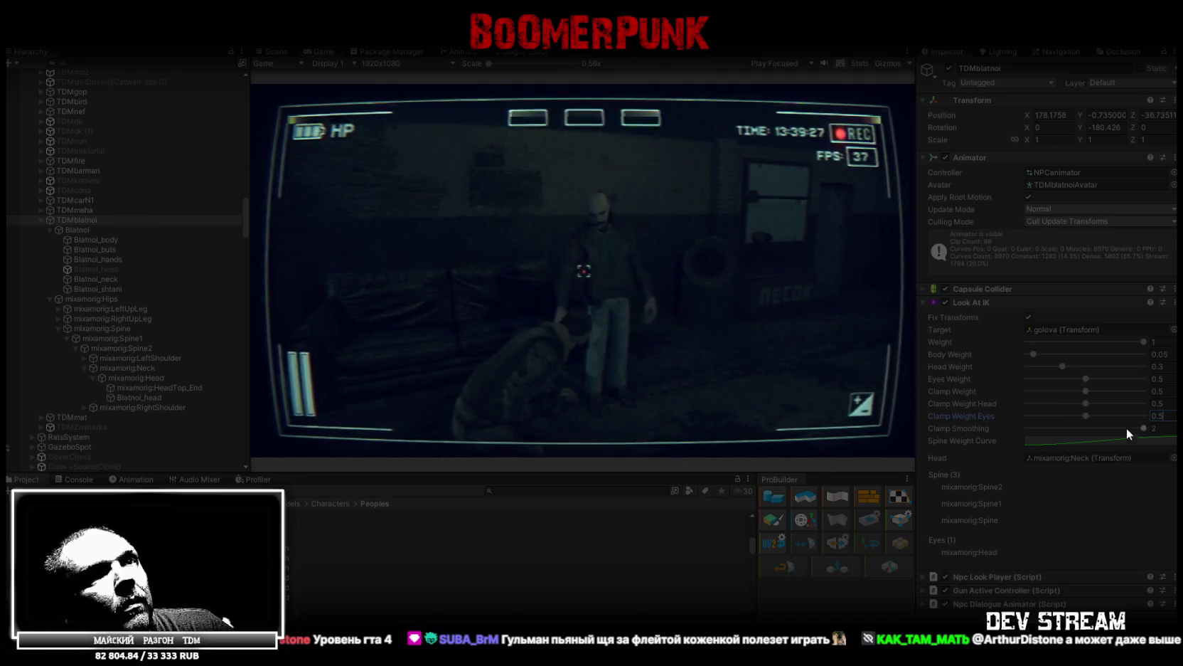
{"action": "mouse_move", "coordinate": [1087, 403]}
{"action": "left_mouse_down"}
{"action": "mouse_move", "coordinate": [1127, 400]}
{"action": "mouse_move", "coordinate": [946, 399]}
{"action": "left_mouse_up"}
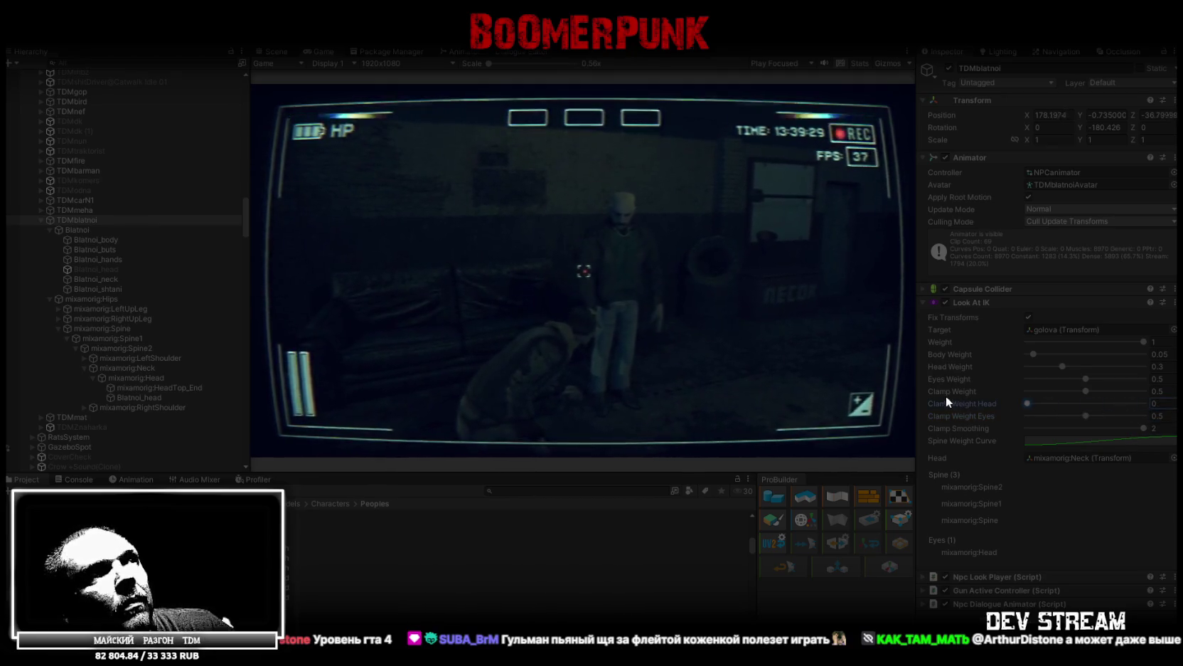
{"action": "left_click_drag", "start_coordinate": [1087, 391], "coordinate": [1128, 391]}
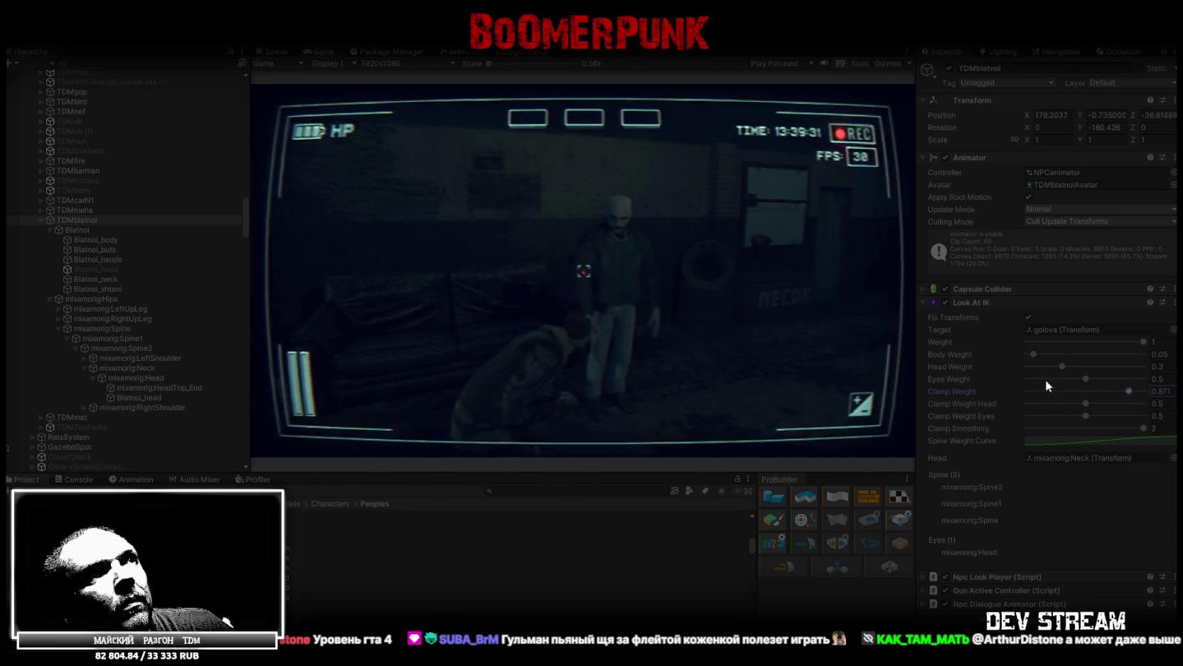
{"action": "mouse_move", "coordinate": [1080, 392]}
{"action": "left_mouse_down"}
{"action": "mouse_move", "coordinate": [1147, 390]}
{"action": "mouse_move", "coordinate": [832, 400]}
{"action": "left_mouse_up"}
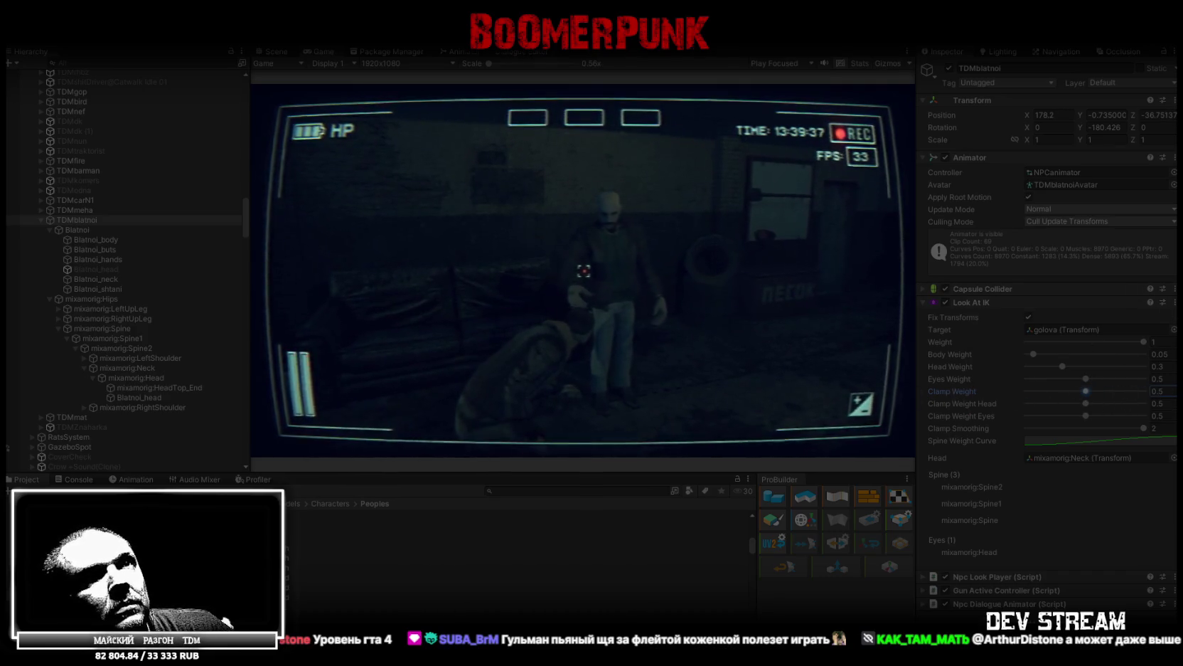
- Keep the tuned Look At IK values with Save Now, then maximize the Game view
{"action": "left_click", "coordinate": [1175, 302]}
{"action": "left_click", "coordinate": [1093, 437]}
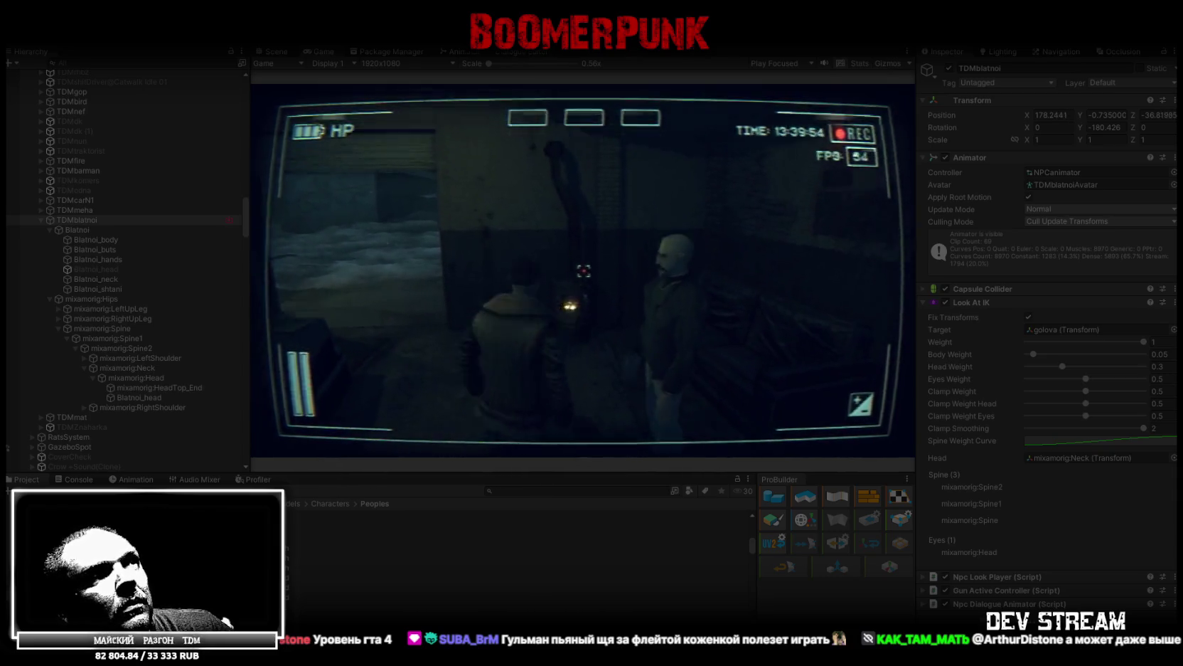
{"action": "double_click", "coordinate": [320, 54]}
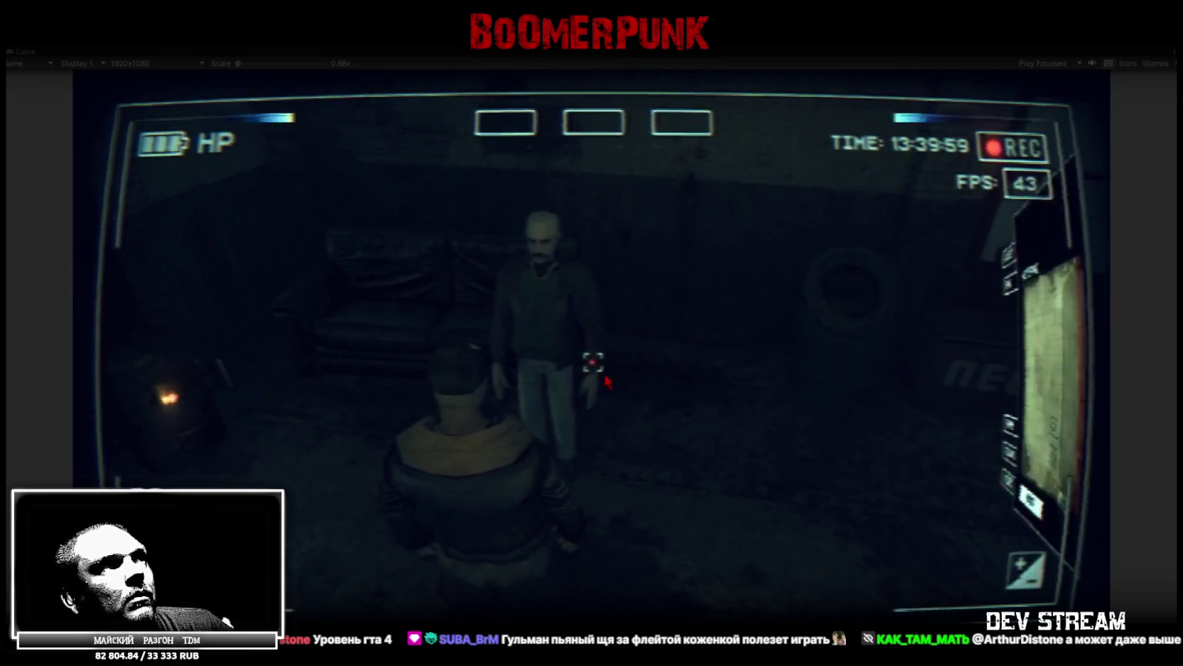
- Open and close the in-game inventory, then restore the normal editor layout around the running game
{"action": "key", "text": "Tab"}
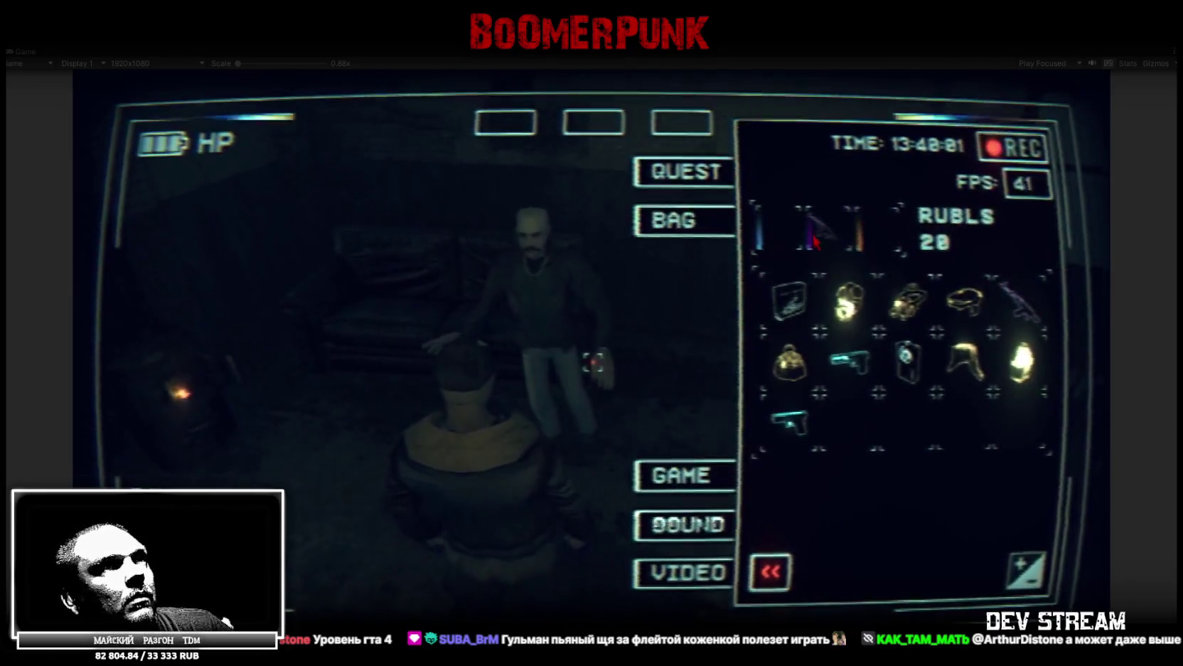
{"action": "key", "text": "Tab"}
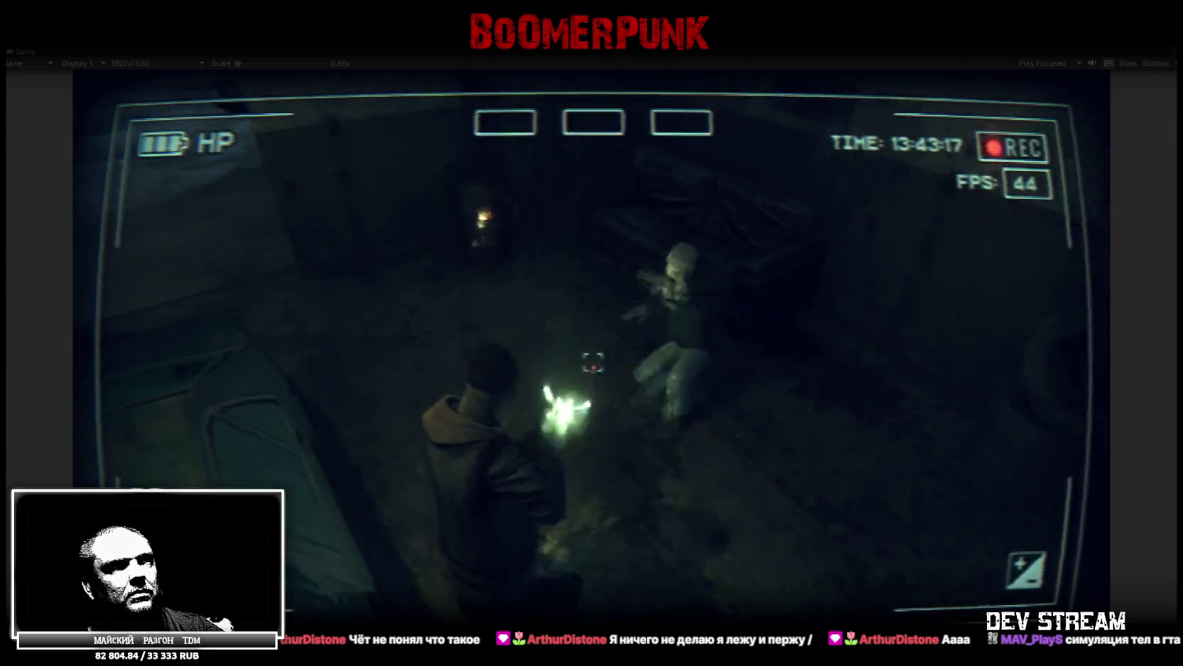
{"action": "double_click", "coordinate": [24, 50]}
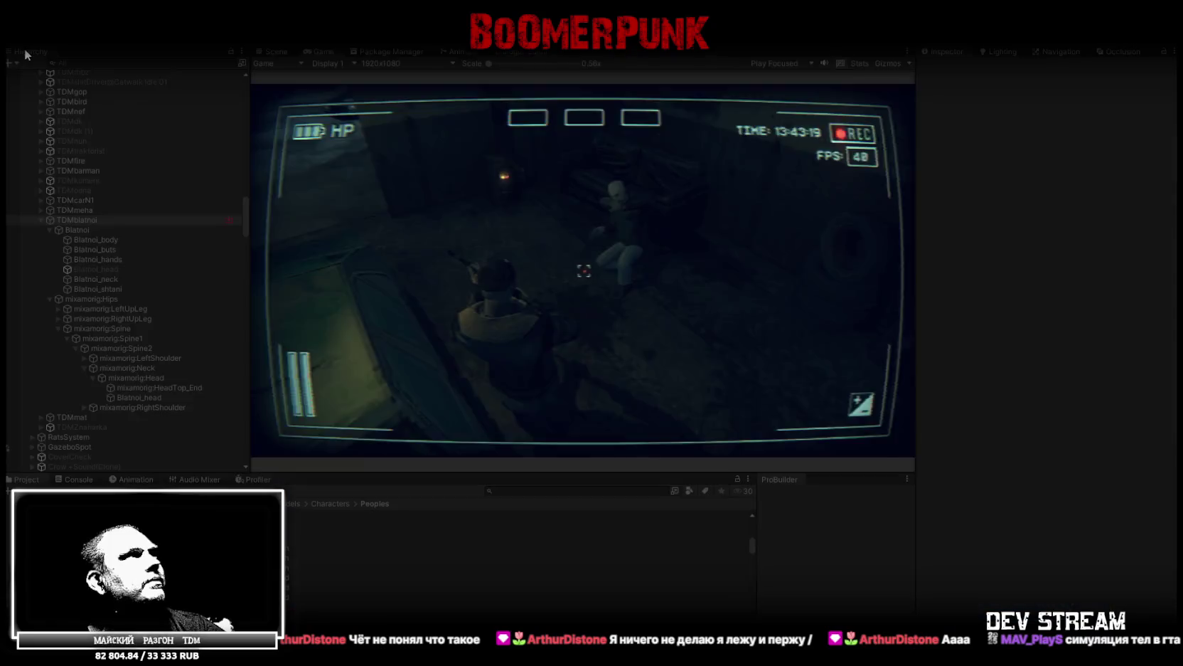
- Expand Gun Active Controller to review its player reference, gun events and behaviour settings, then scroll back to Look At IK
{"action": "left_click", "coordinate": [922, 590]}
{"action": "scroll", "coordinate": [1031, 564], "scroll_direction": "down", "scroll_amount": 5}
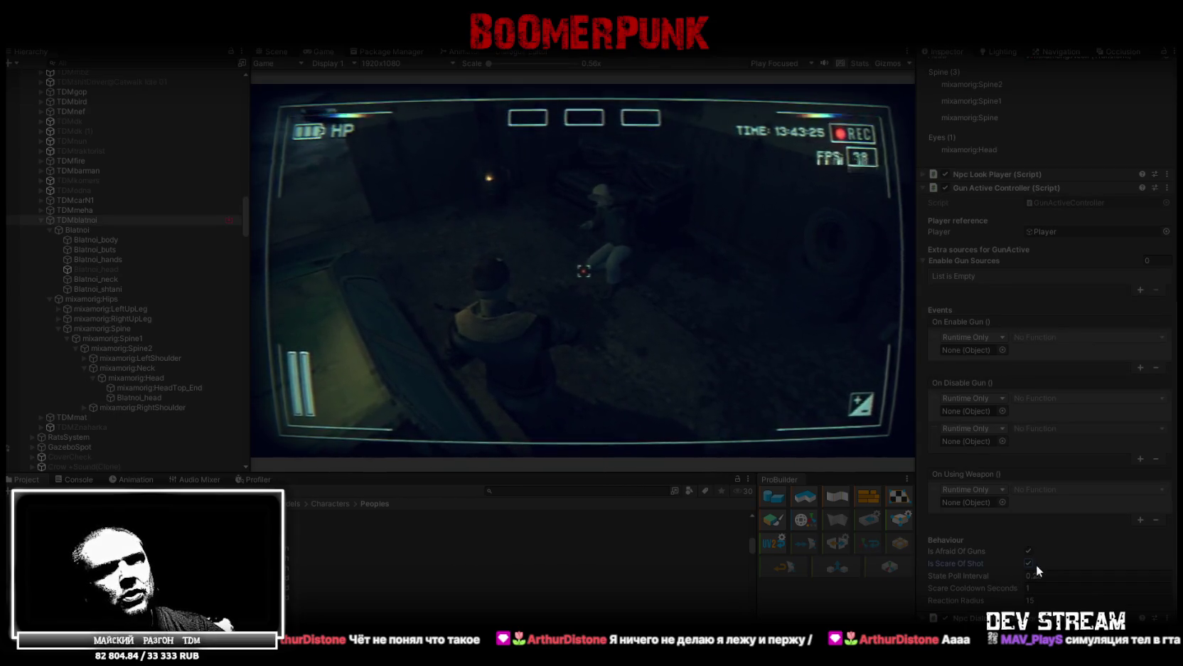
{"action": "scroll", "coordinate": [1021, 300], "scroll_direction": "up", "scroll_amount": 10}
{"action": "scroll", "coordinate": [950, 65], "scroll_direction": "up", "scroll_amount": 2}
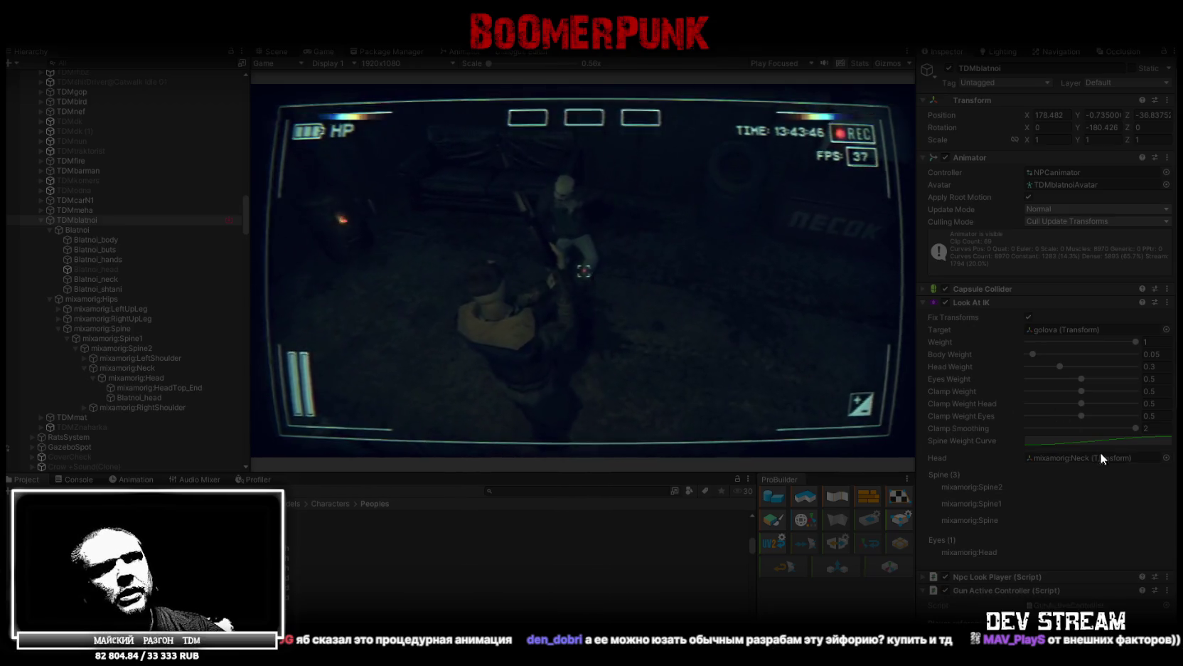
- Scroll the Inspector past Gun Active Controller down to the Npc Dialogue Animator component
{"action": "scroll", "coordinate": [1103, 449], "scroll_direction": "down", "scroll_amount": 10}
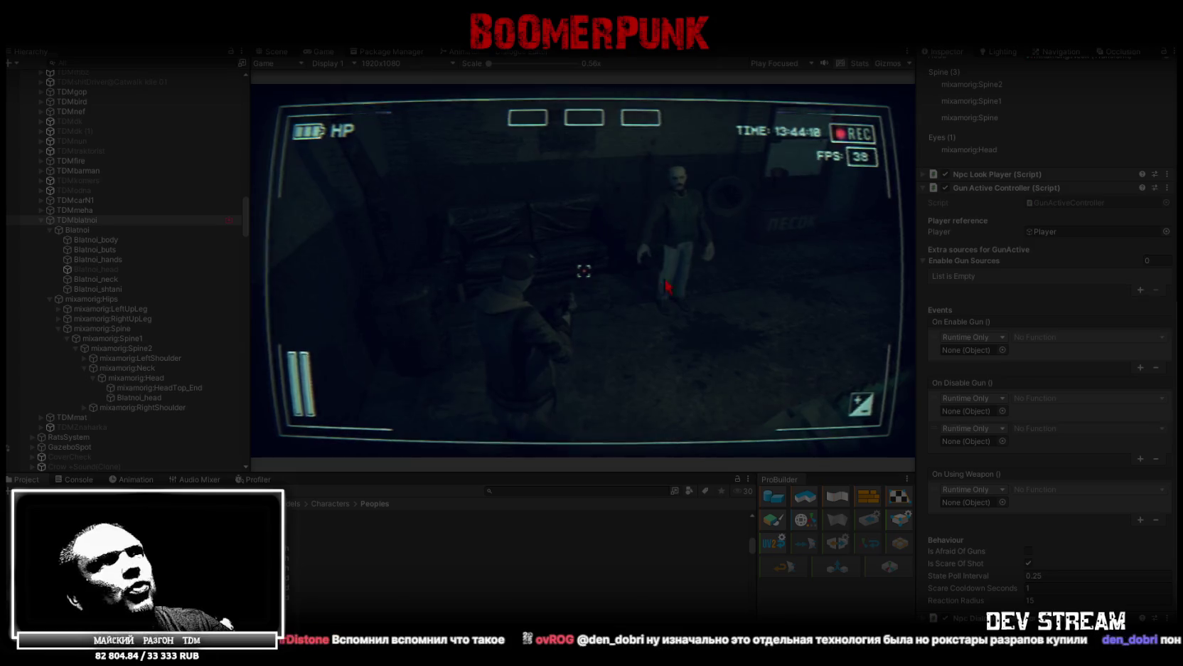
{"action": "scroll", "coordinate": [1051, 455], "scroll_direction": "up", "scroll_amount": 5}
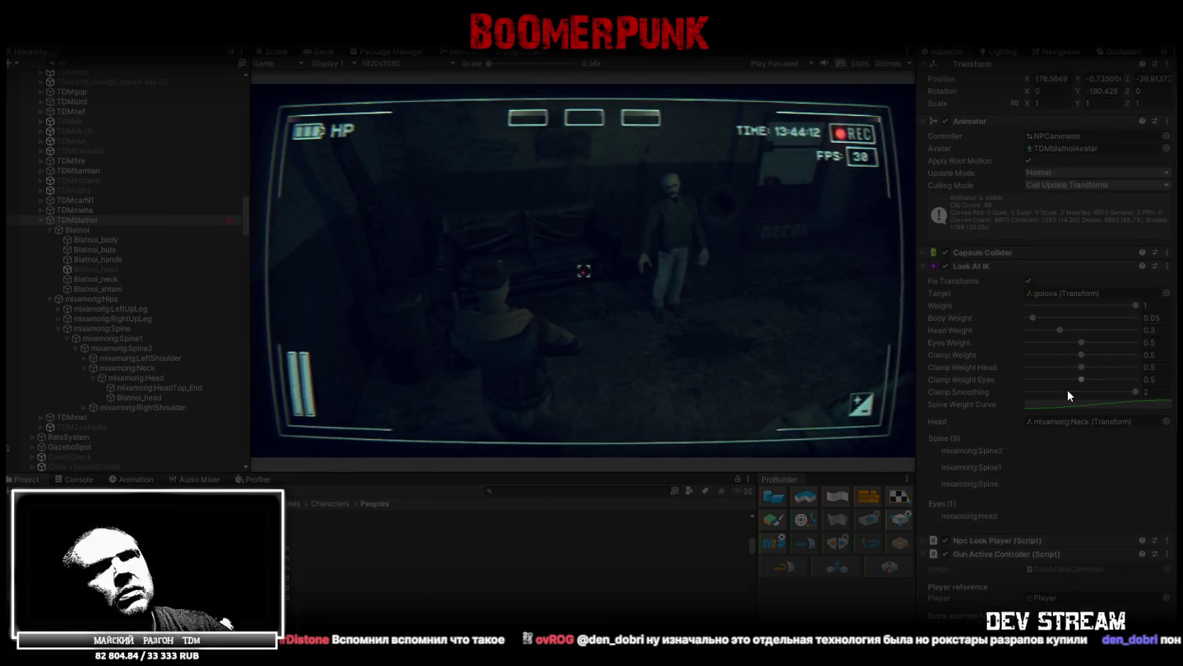
{"action": "scroll", "coordinate": [931, 438], "scroll_direction": "down", "scroll_amount": 5}
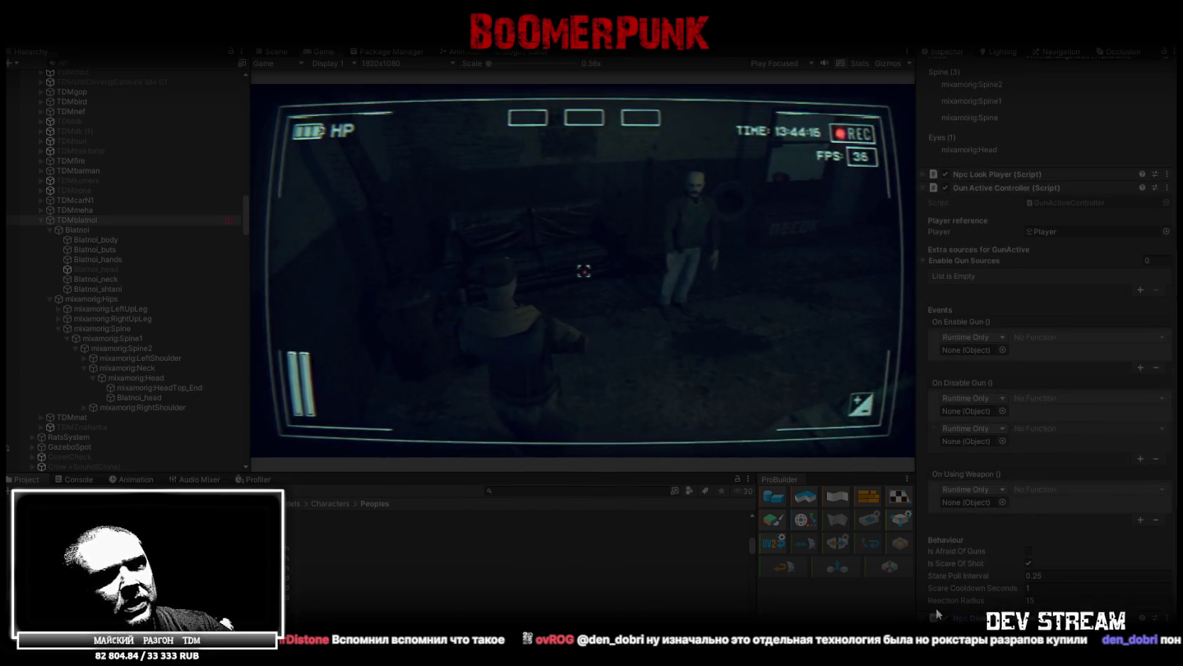
{"action": "scroll", "coordinate": [1013, 502], "scroll_direction": "down", "scroll_amount": 7}
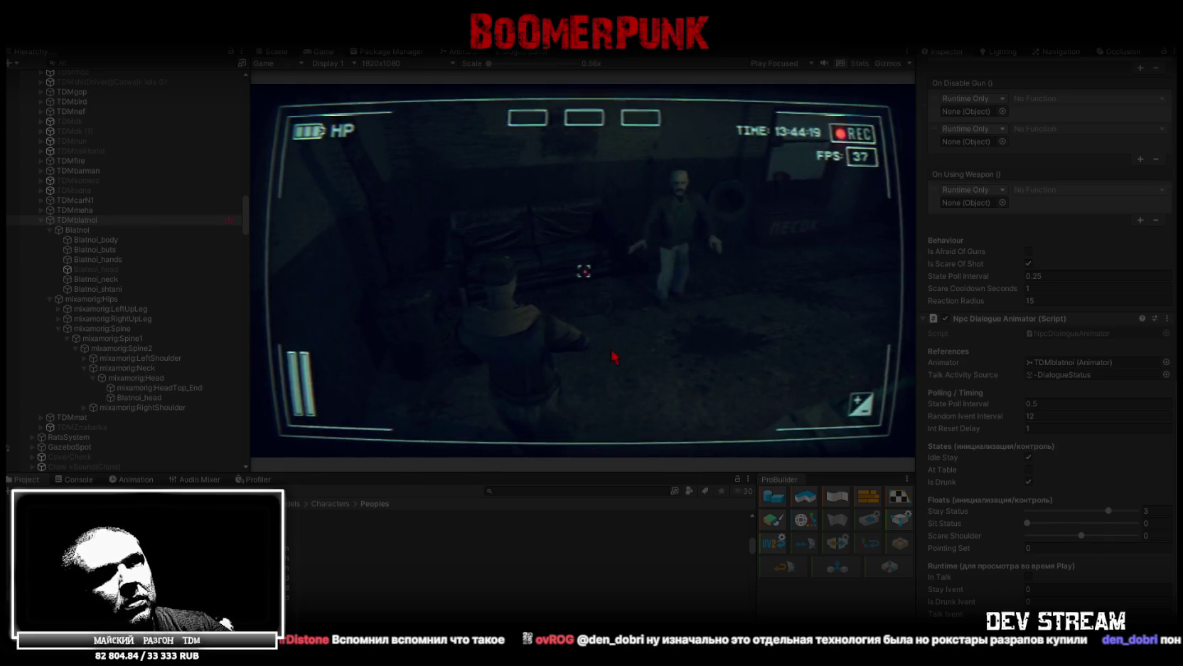
- Shoot near the NPC, then set its Stay Status from 3 to 0 and turn off Is Drunk
{"action": "left_click", "coordinate": [583, 270]}
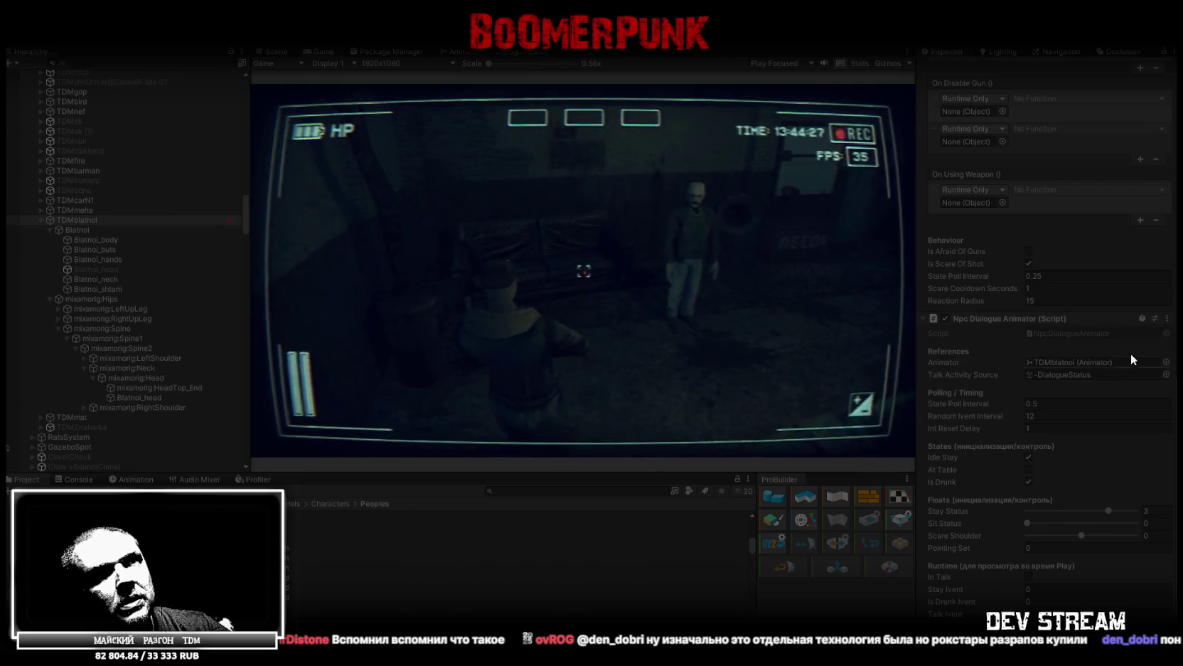
{"action": "left_click_drag", "start_coordinate": [1095, 507], "coordinate": [960, 505]}
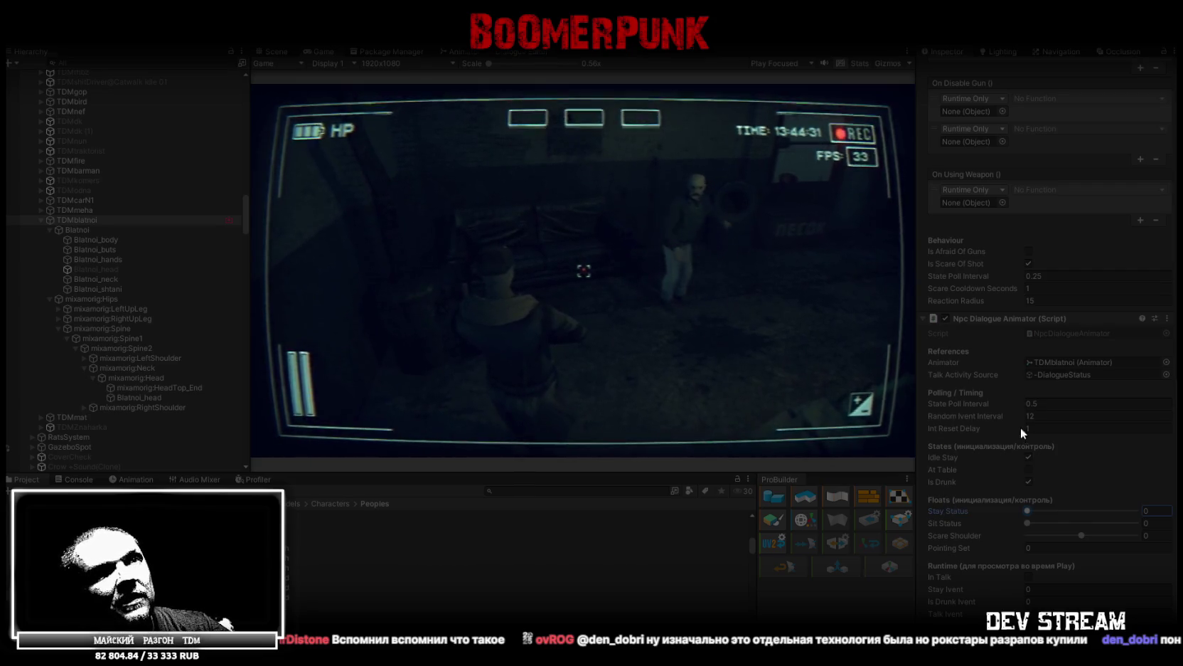
{"action": "left_click", "coordinate": [1029, 482]}
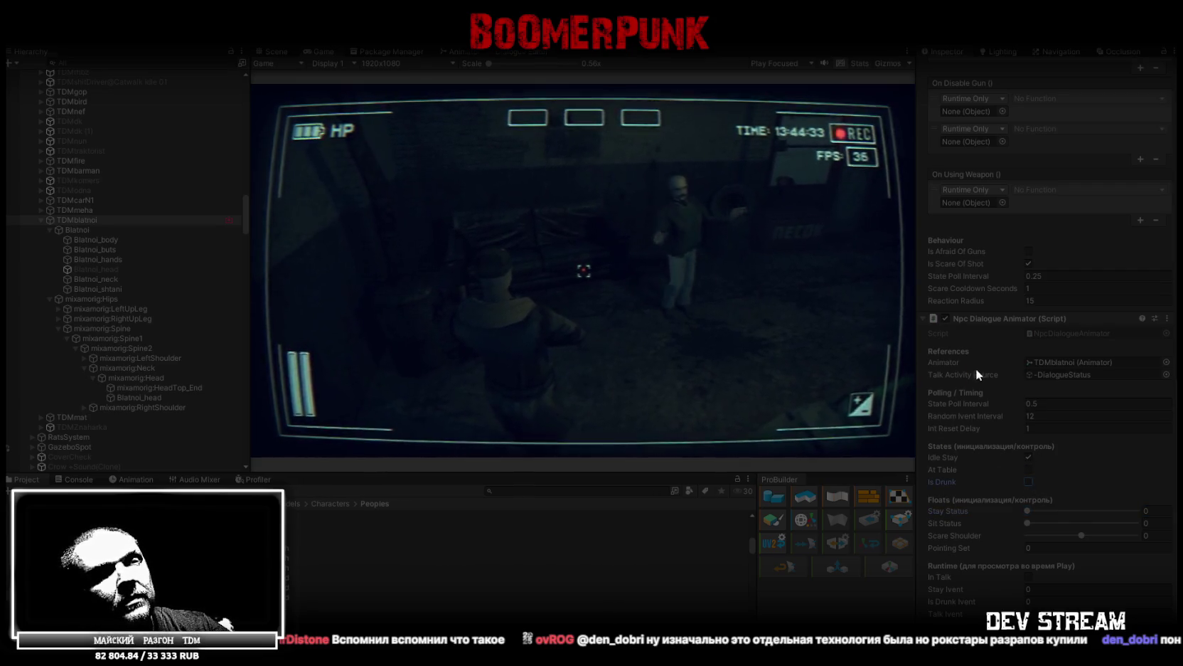
{"action": "scroll", "coordinate": [957, 391], "scroll_direction": "up", "scroll_amount": 15}
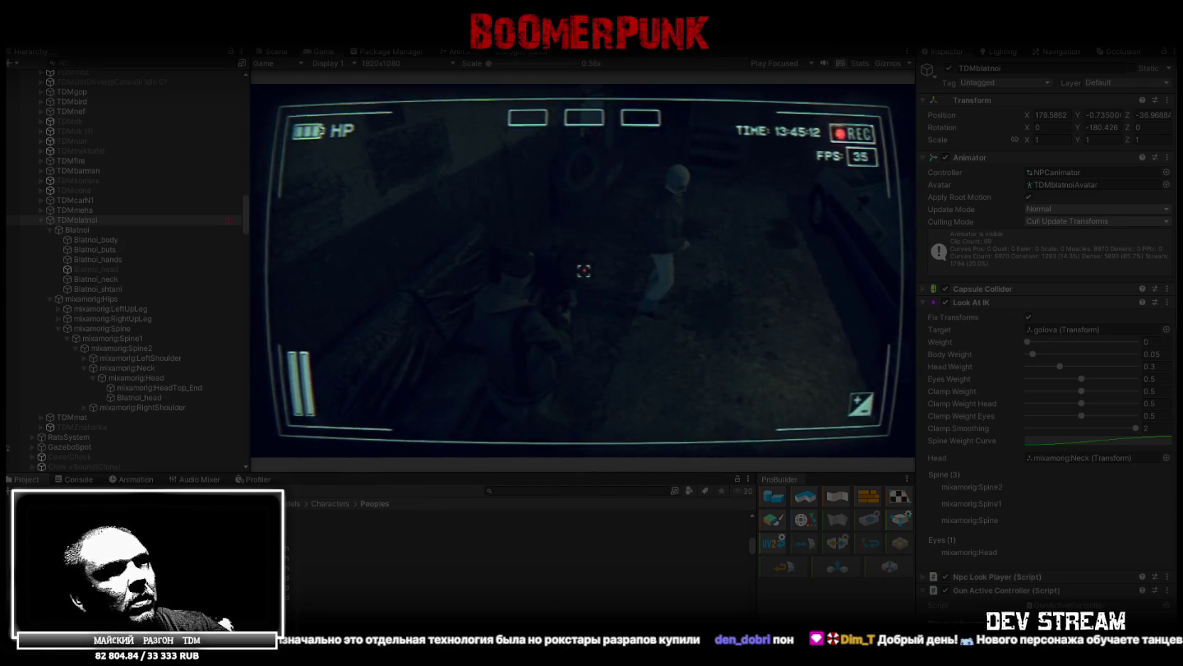
- Scroll to Npc Dialogue Animator, then switch to the browser showing the euphoria physics video
{"action": "scroll", "coordinate": [1063, 454], "scroll_direction": "down", "scroll_amount": 10}
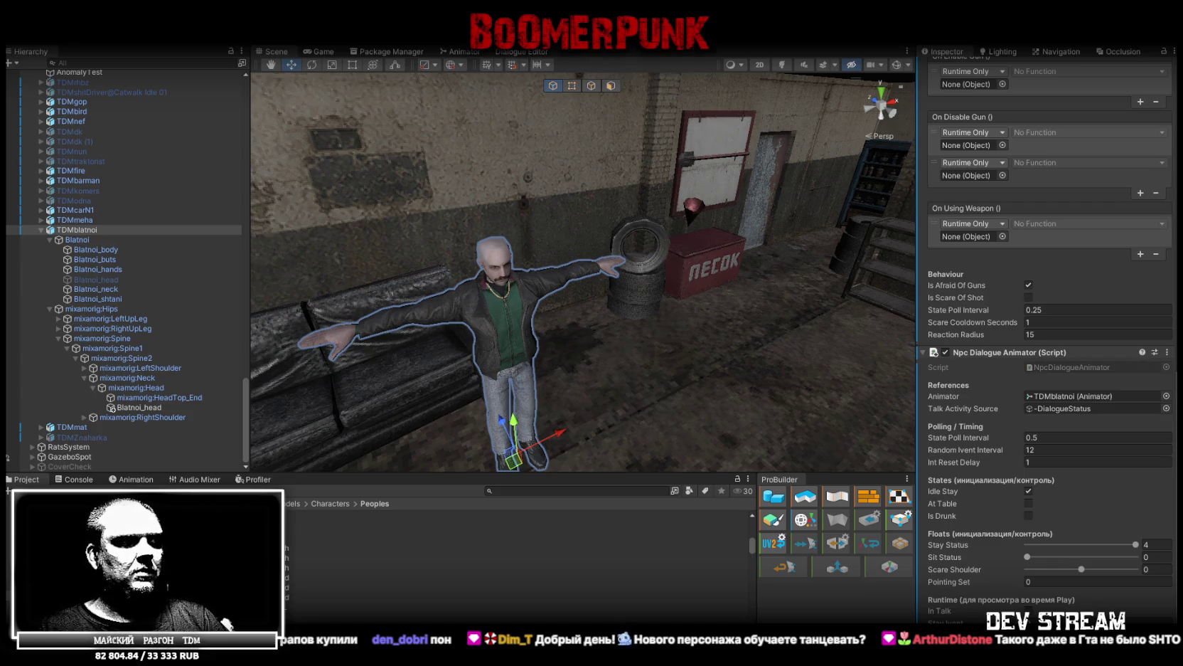
{"action": "key", "text": "alt+Tab"}
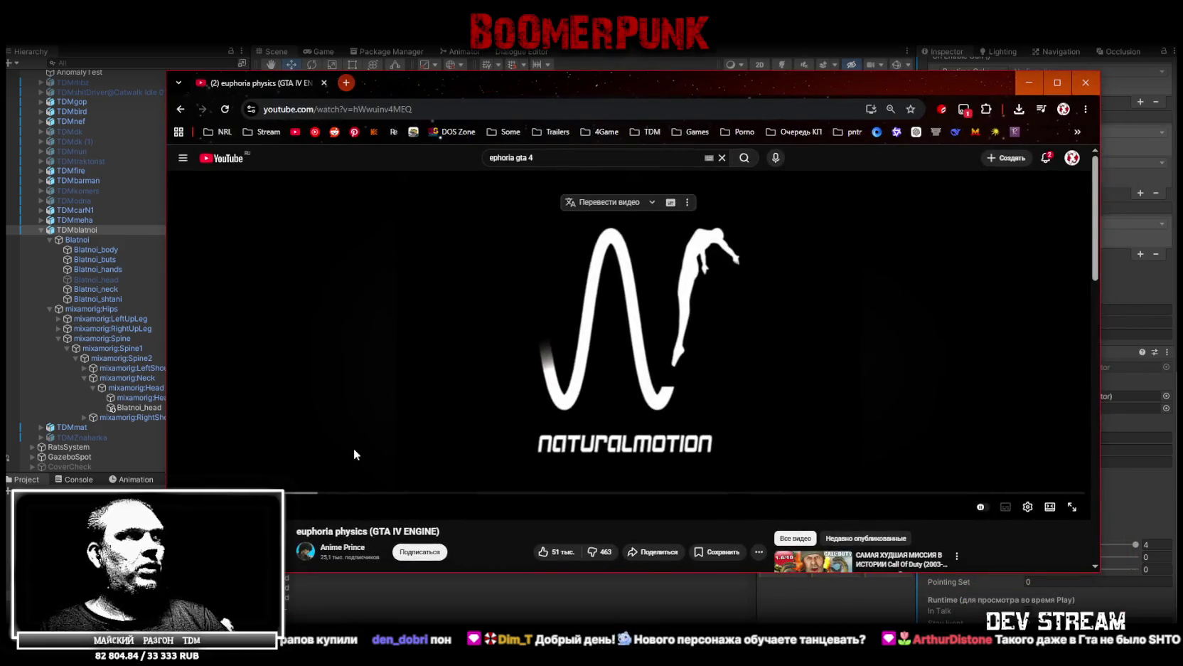
- Jump through the euphoria physics video's text slides and ragdoll demos, then return to Unity
{"action": "left_click", "coordinate": [298, 492]}
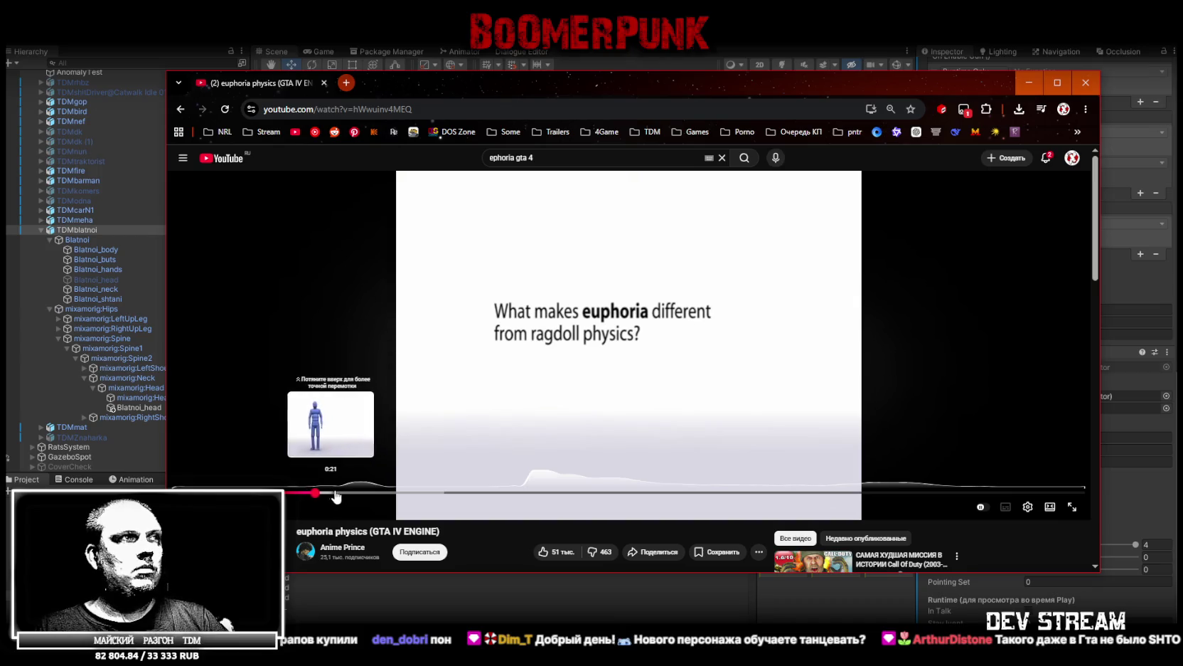
{"action": "left_click", "coordinate": [333, 493]}
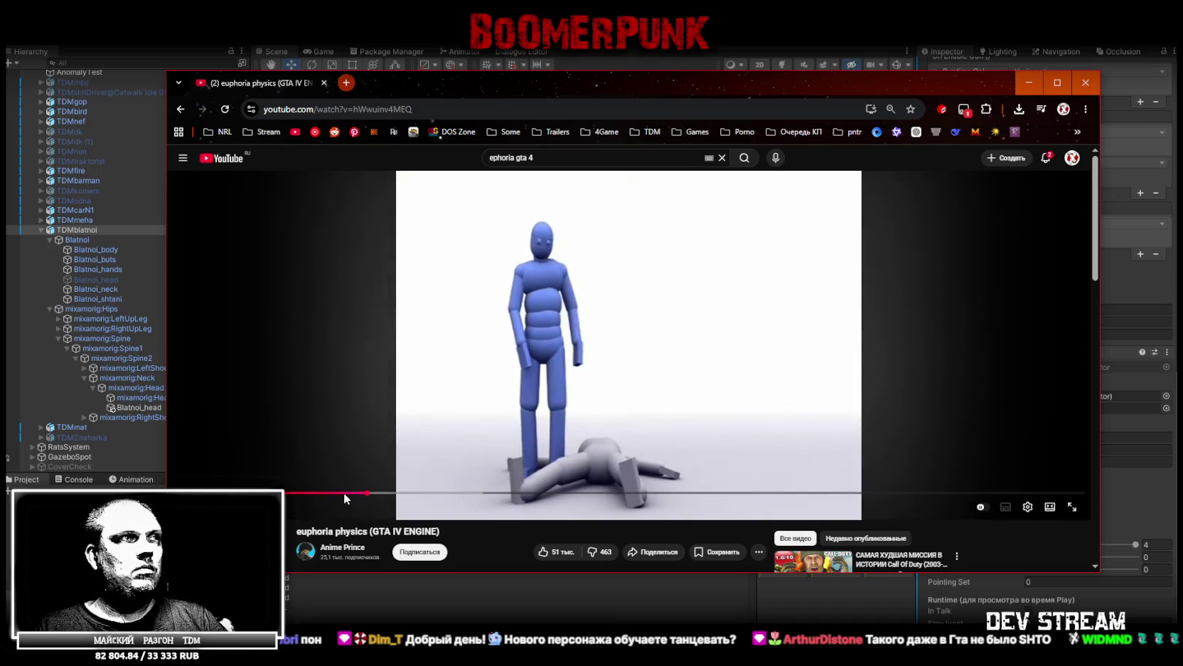
{"action": "left_click", "coordinate": [342, 493]}
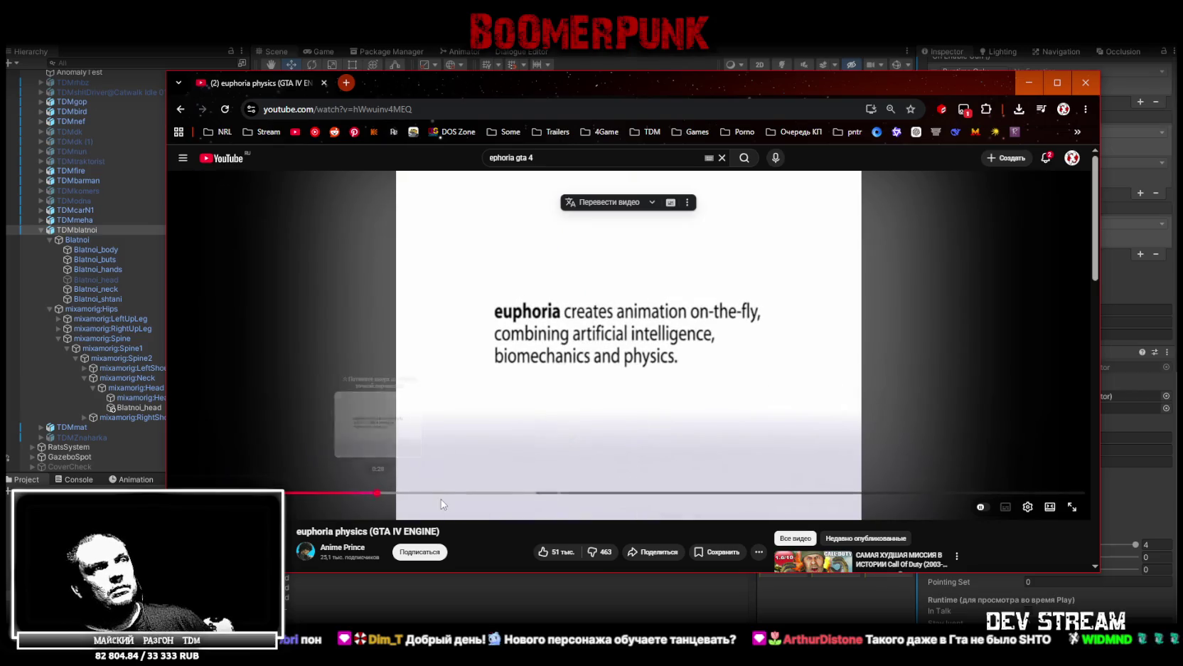
{"action": "left_click", "coordinate": [532, 492]}
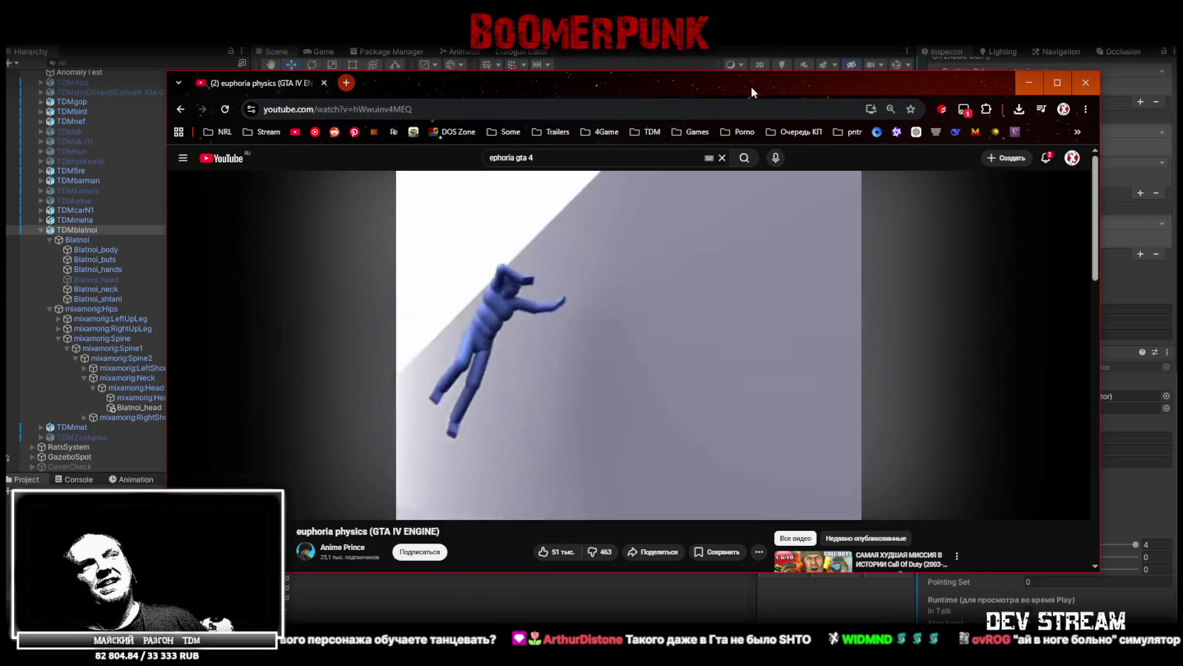
{"action": "key", "text": "alt+Tab"}
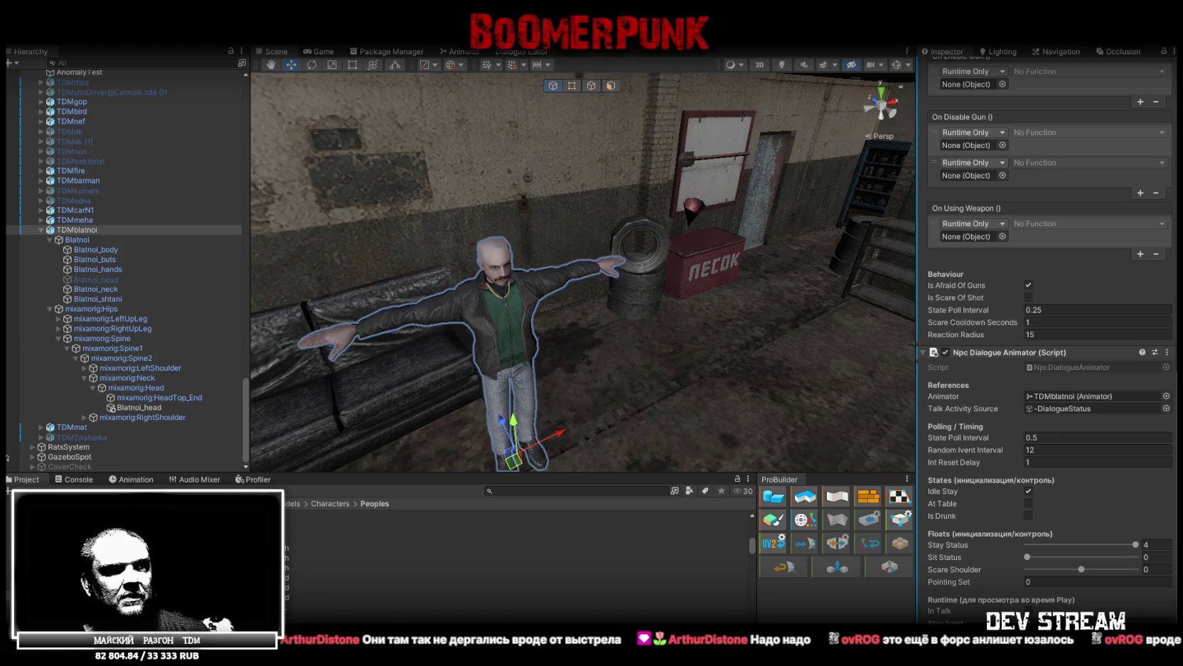
- Switch to the browser playing 'GTA 4 - Best Ragdoll Moments Compilation [Euphoria Physics]'
{"action": "key", "text": "alt+Tab"}
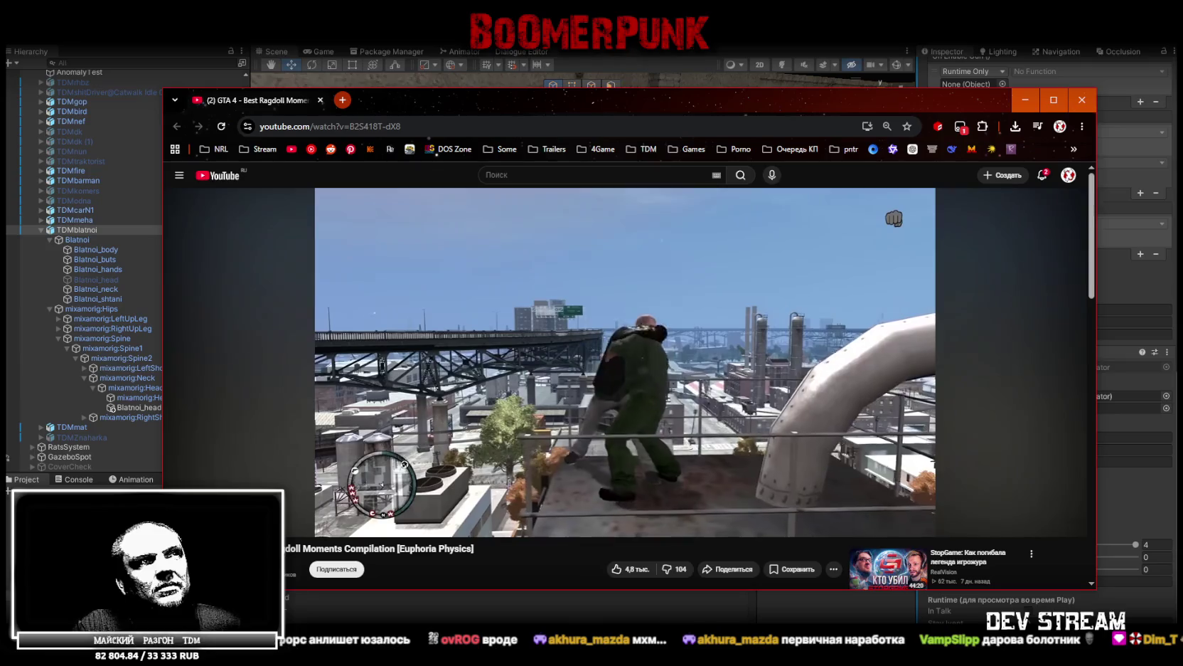
- Skip the ragdoll compilation to the bus-stop scene, pause on it and watch fullscreen
{"action": "mouse_move", "coordinate": [745, 347]}
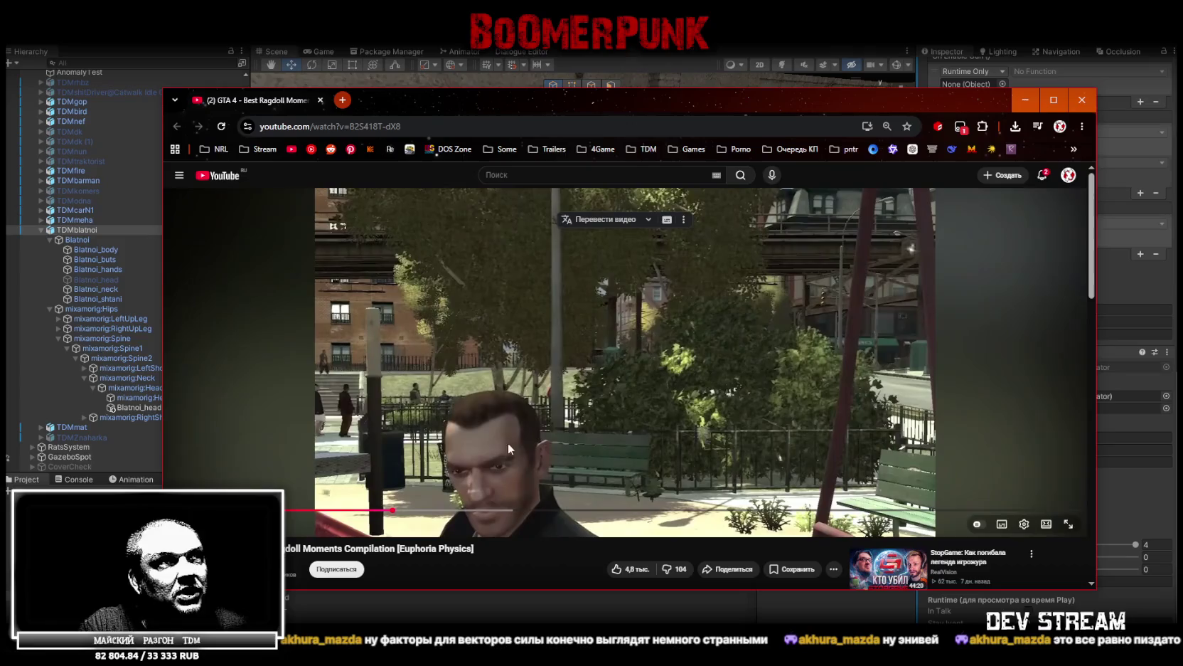
{"action": "left_click", "coordinate": [305, 510]}
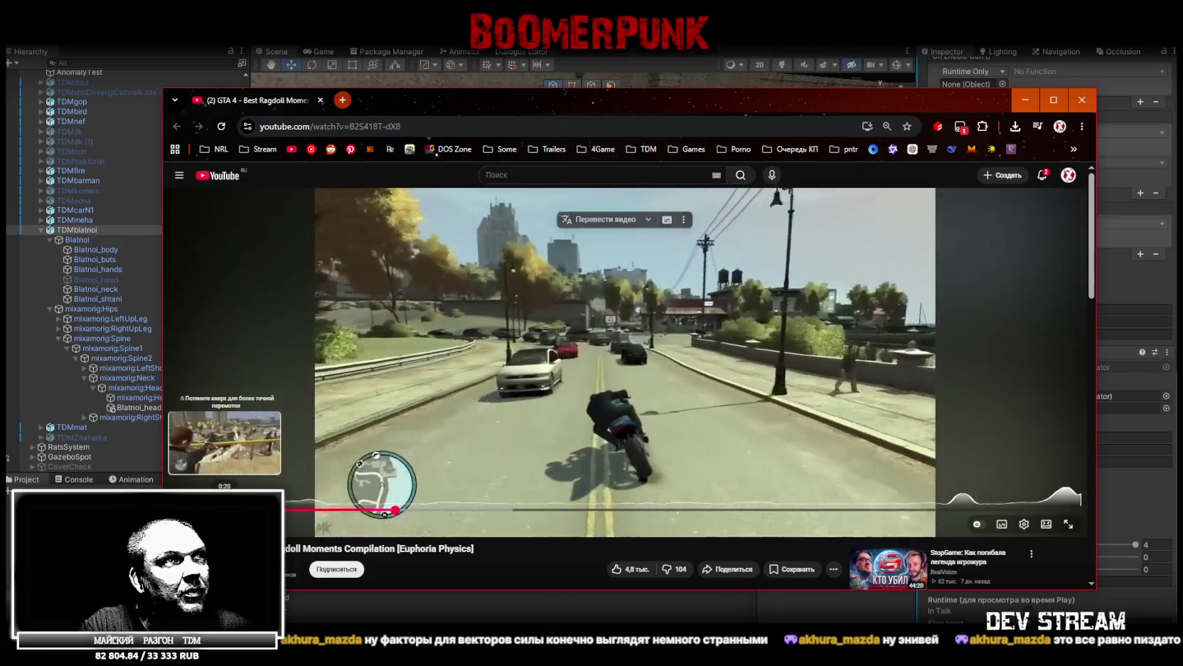
{"action": "left_click", "coordinate": [225, 510]}
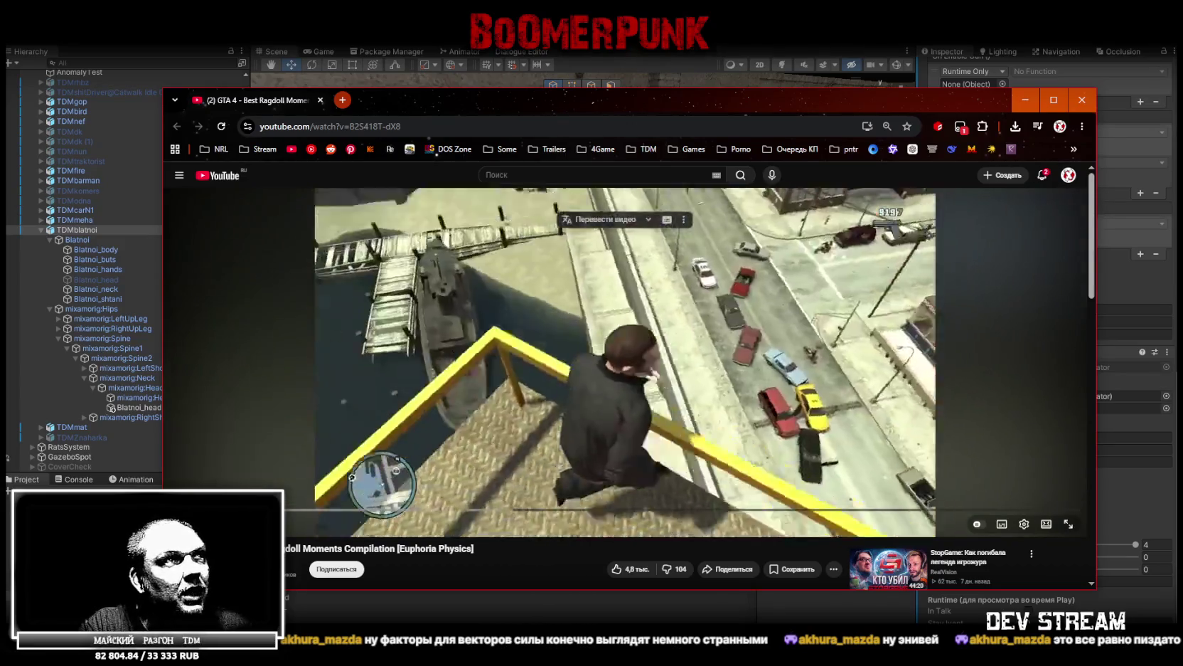
{"action": "left_click", "coordinate": [225, 510]}
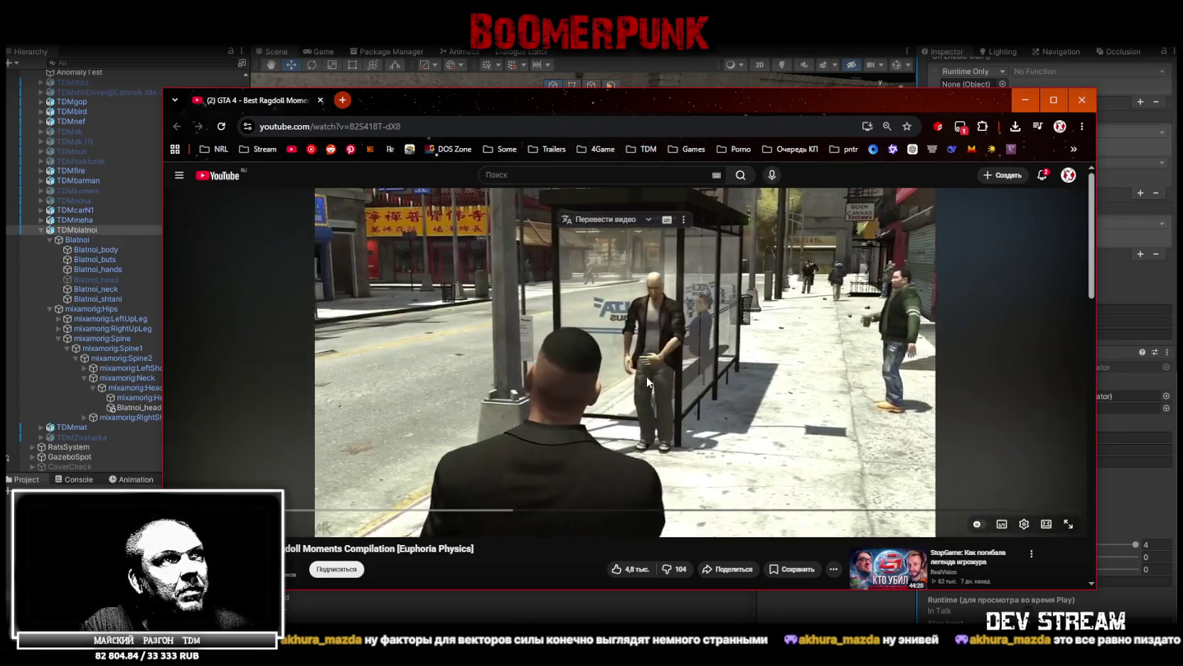
{"action": "left_click", "coordinate": [684, 394]}
{"action": "left_click", "coordinate": [1071, 523]}
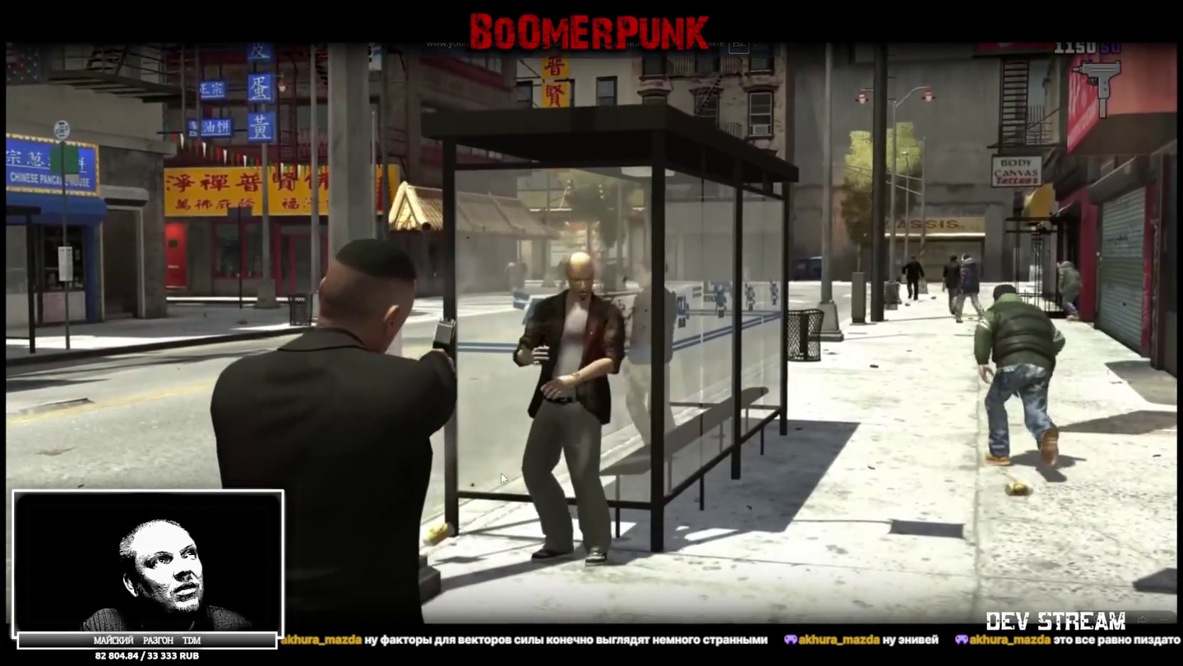
- Pause on the bus-stop ragdoll reaction, then scrub the progress bar to replay the alley shooting
{"action": "left_click", "coordinate": [513, 413]}
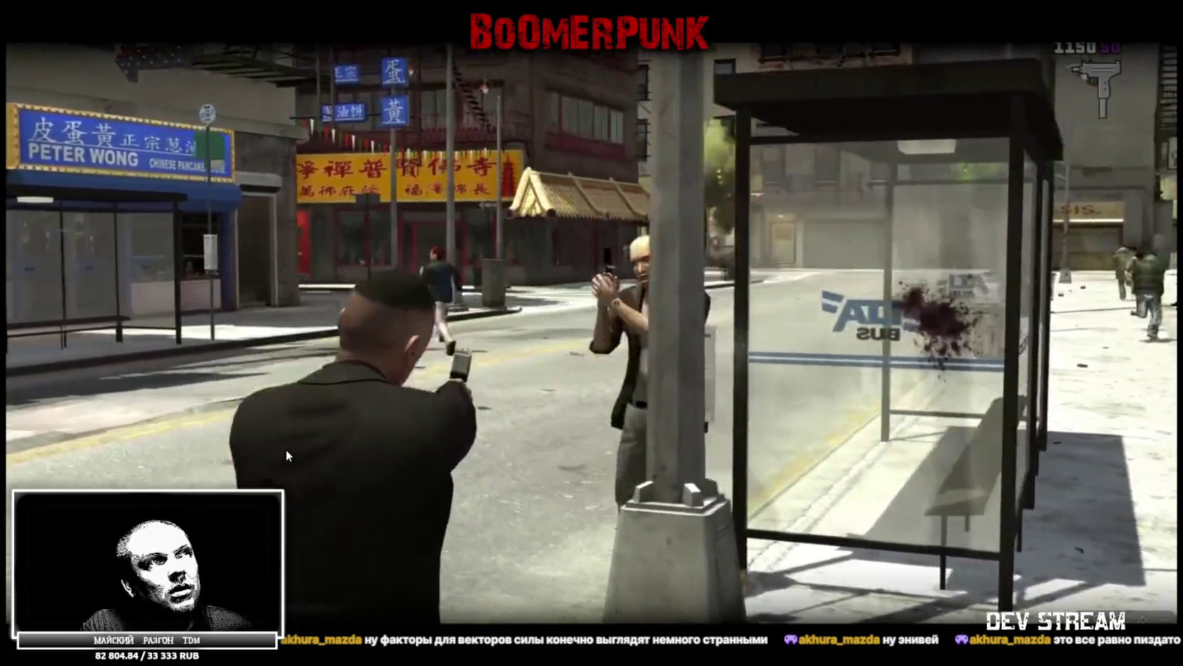
{"action": "left_click", "coordinate": [526, 417]}
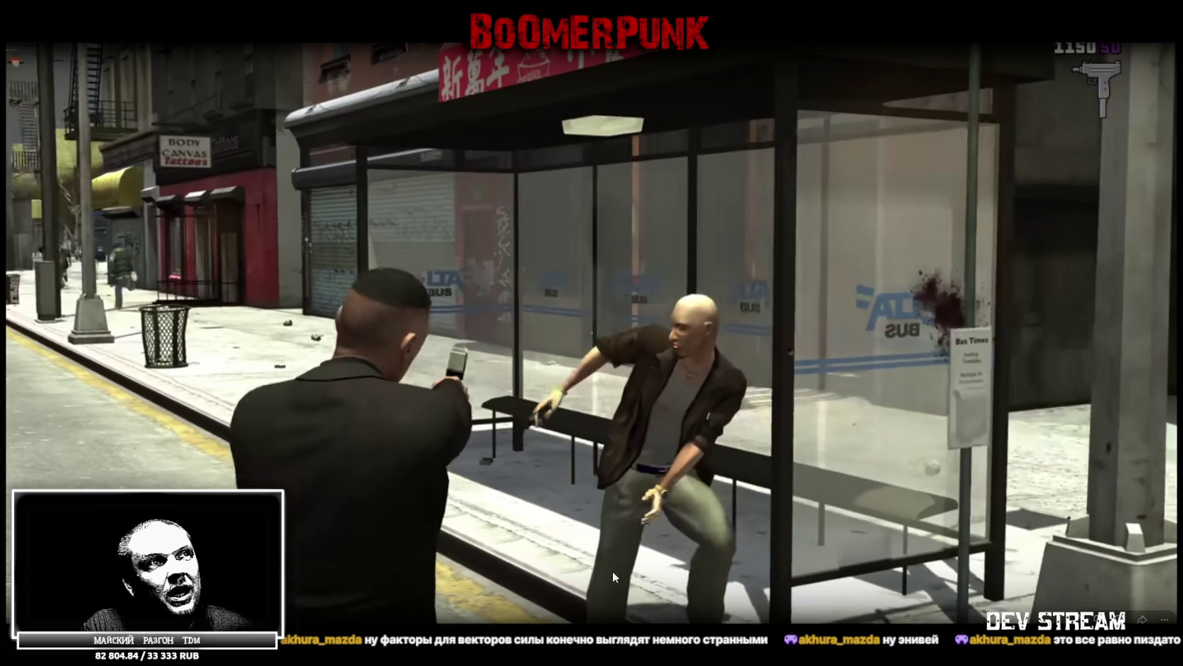
{"action": "left_click", "coordinate": [342, 470]}
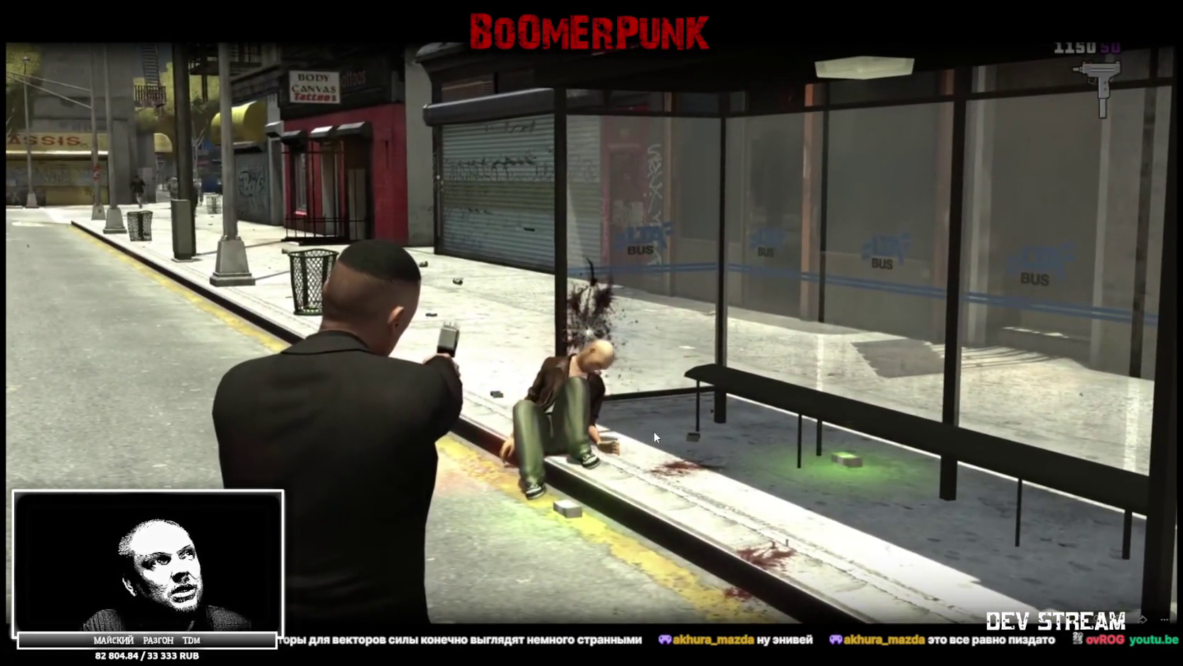
{"action": "left_click_drag", "start_coordinate": [398, 626], "coordinate": [446, 625]}
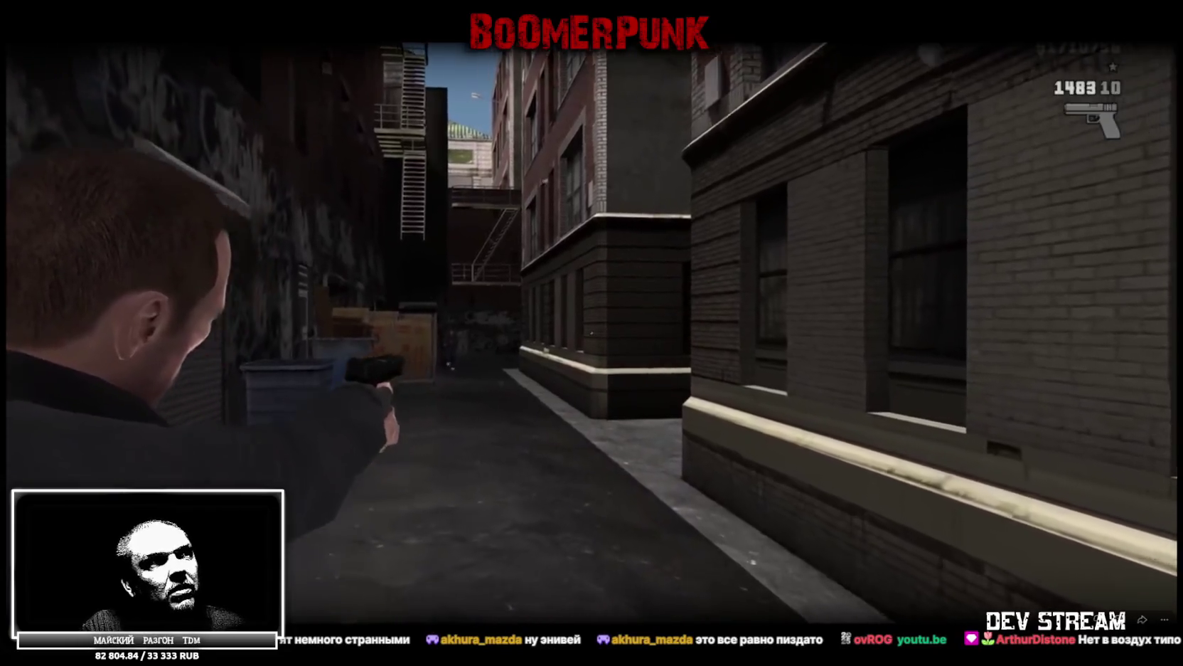
{"action": "left_click_drag", "start_coordinate": [498, 625], "coordinate": [408, 624]}
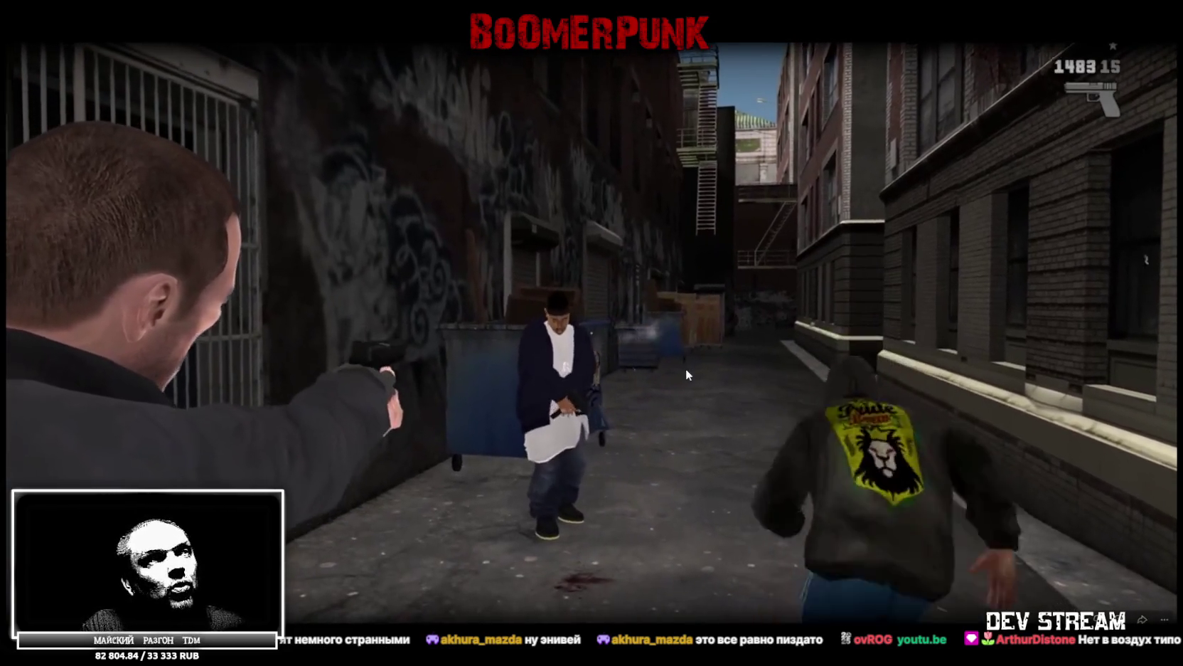
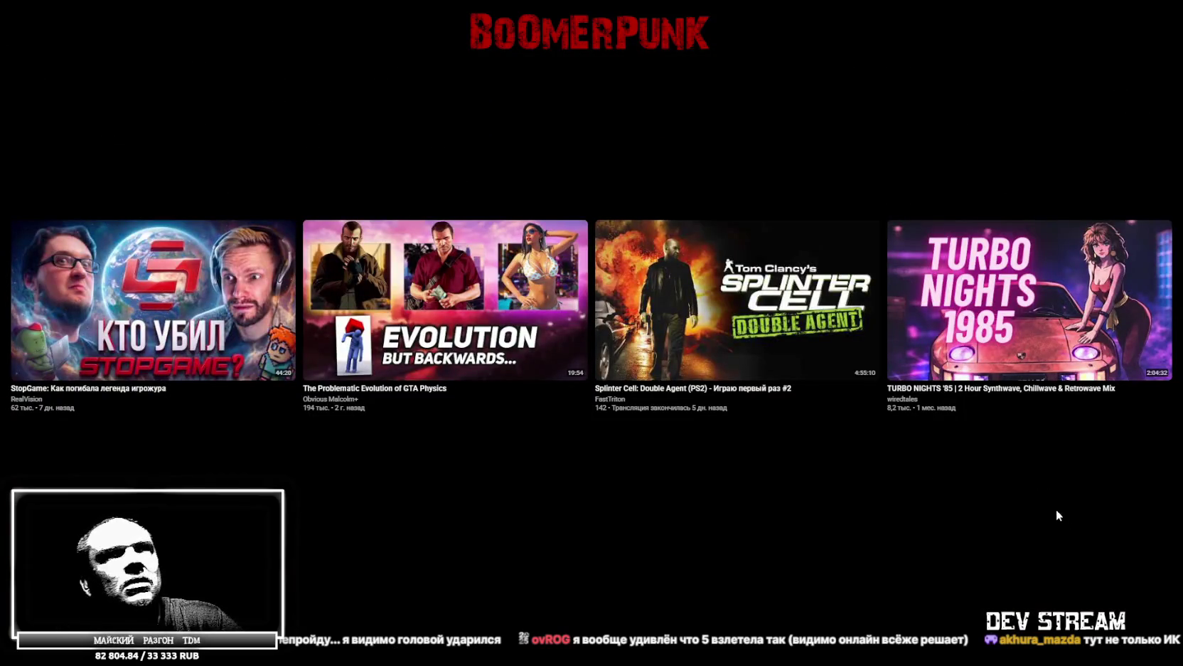
- Exit the fullscreen YouTube video and return to the Unity editor
{"action": "key", "text": "Escape"}
{"action": "key", "text": "alt+Tab"}
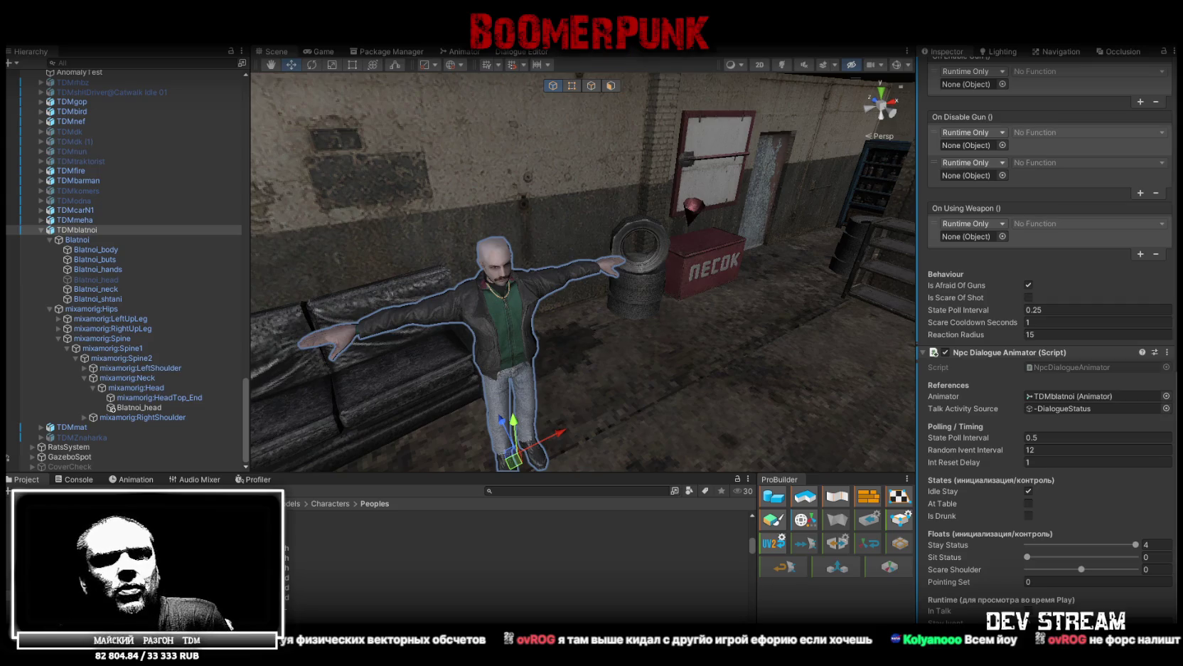
- Bring the browser playing the Star Wars Force Unleashed Euphoria video in front of Unity
{"action": "key", "text": "alt+Tab"}
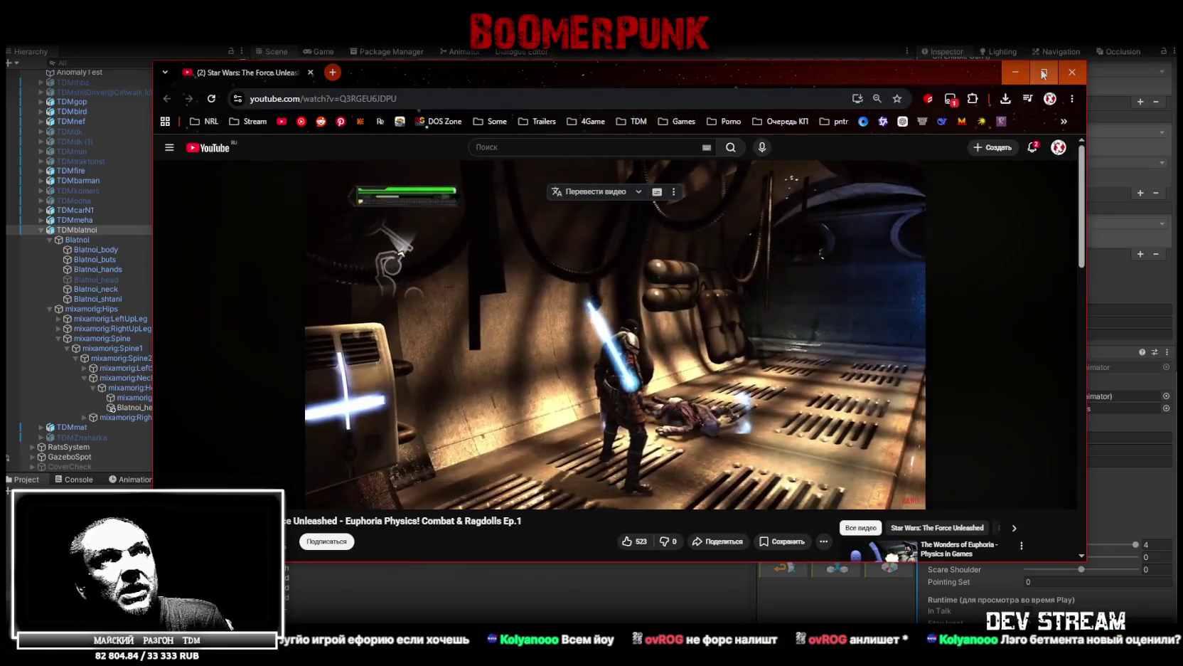
- Maximize the browser to watch the Star Wars ragdoll video, then leave fullscreen with F11
{"action": "key", "text": "super+Up"}
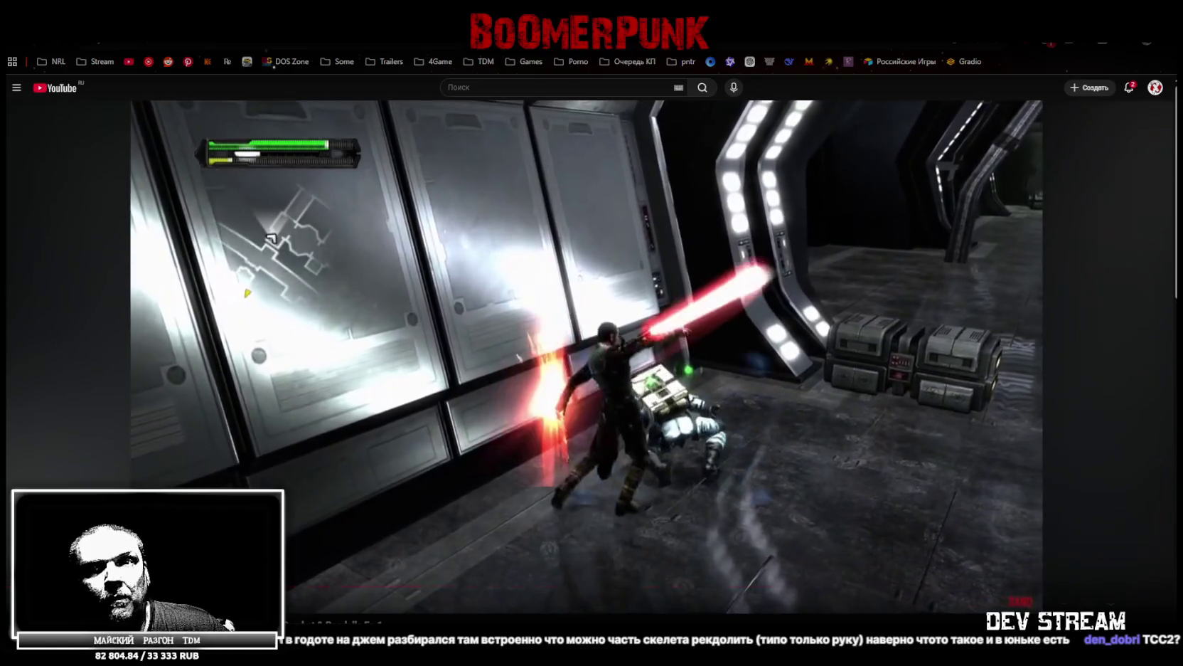
{"action": "mouse_move", "coordinate": [957, 200]}
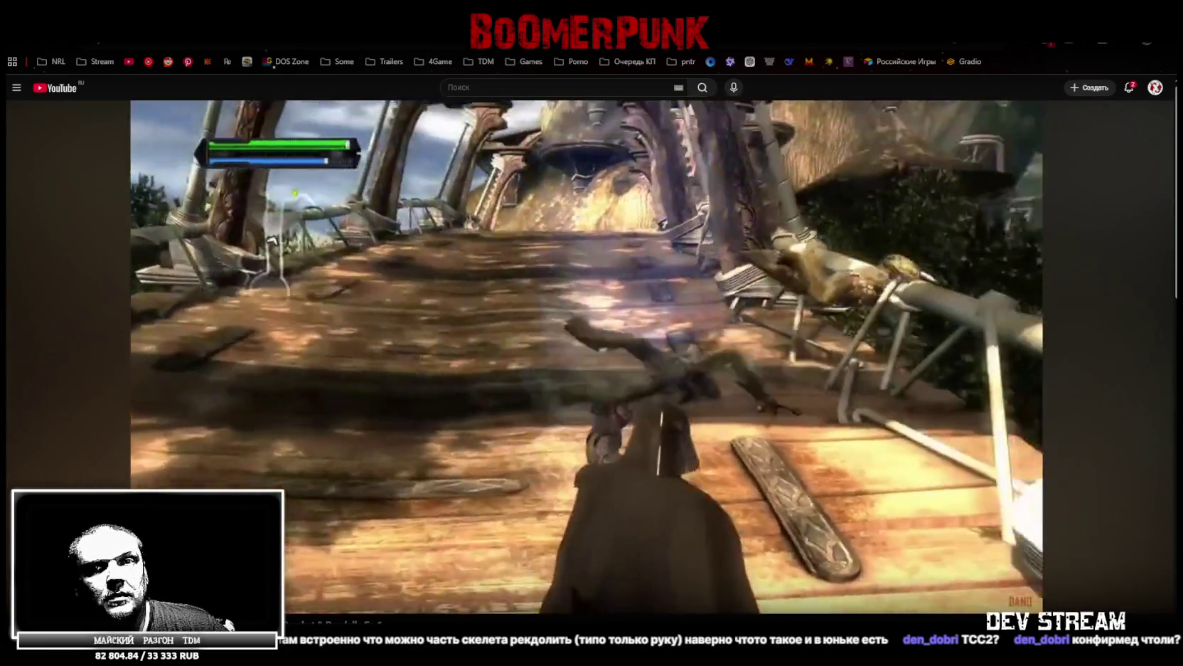
{"action": "mouse_move", "coordinate": [925, 187]}
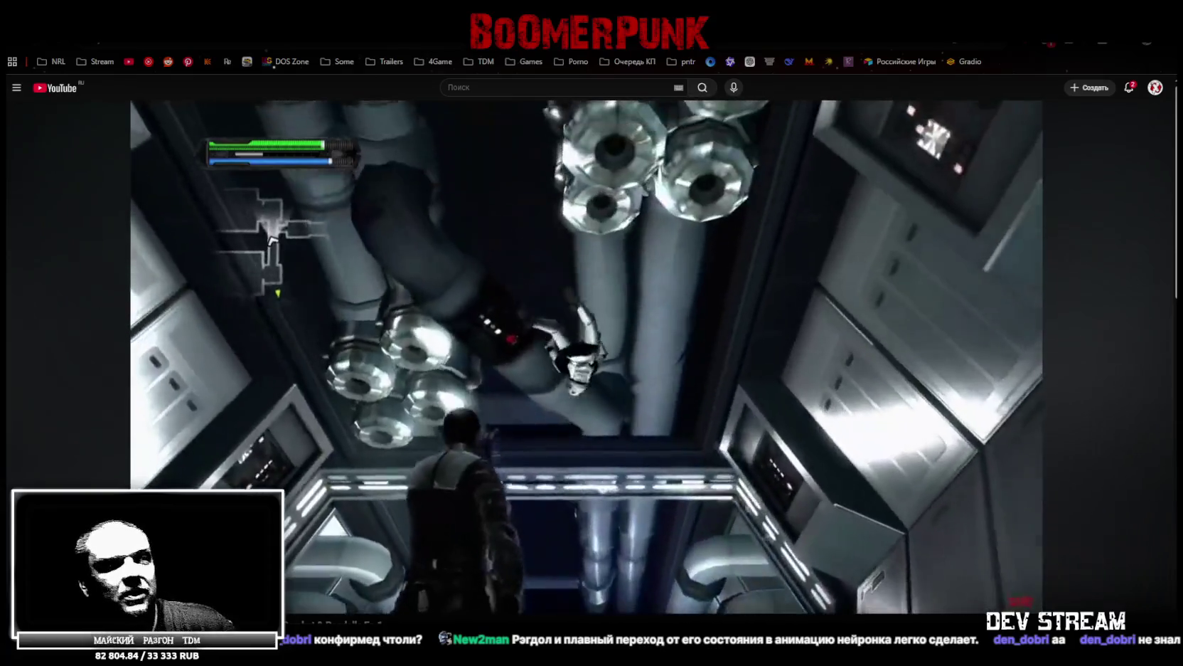
{"action": "key", "text": "F11"}
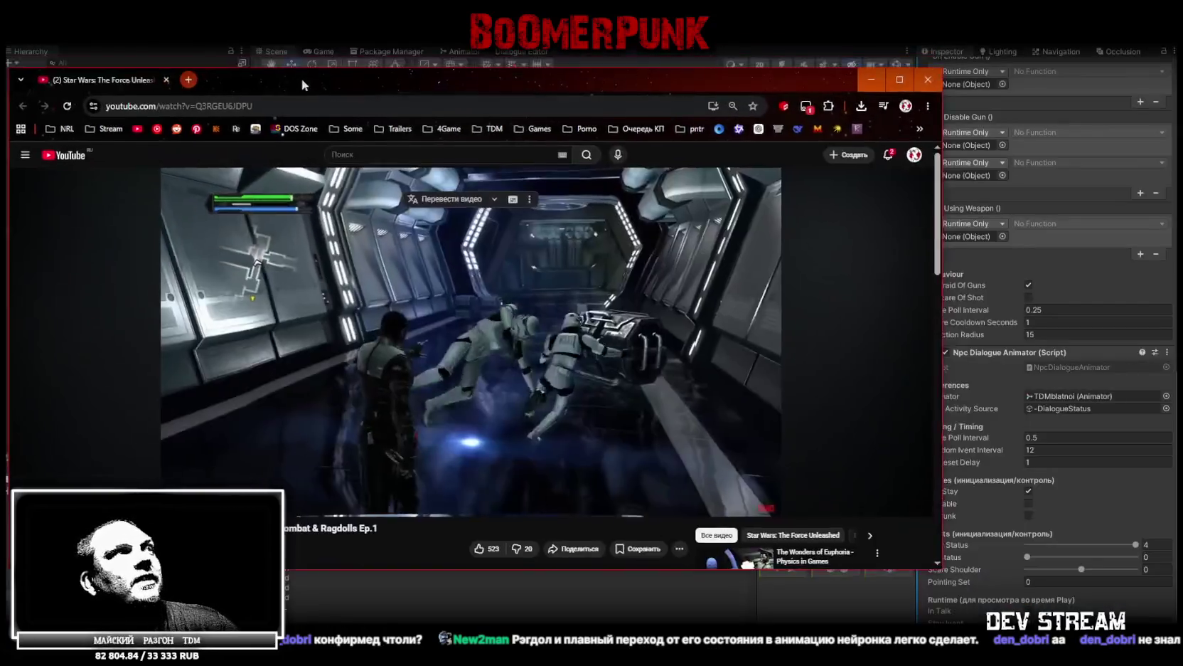
- Return to Unity, fly toward the garage door and select the garage wall
{"action": "key", "text": "alt+Tab"}
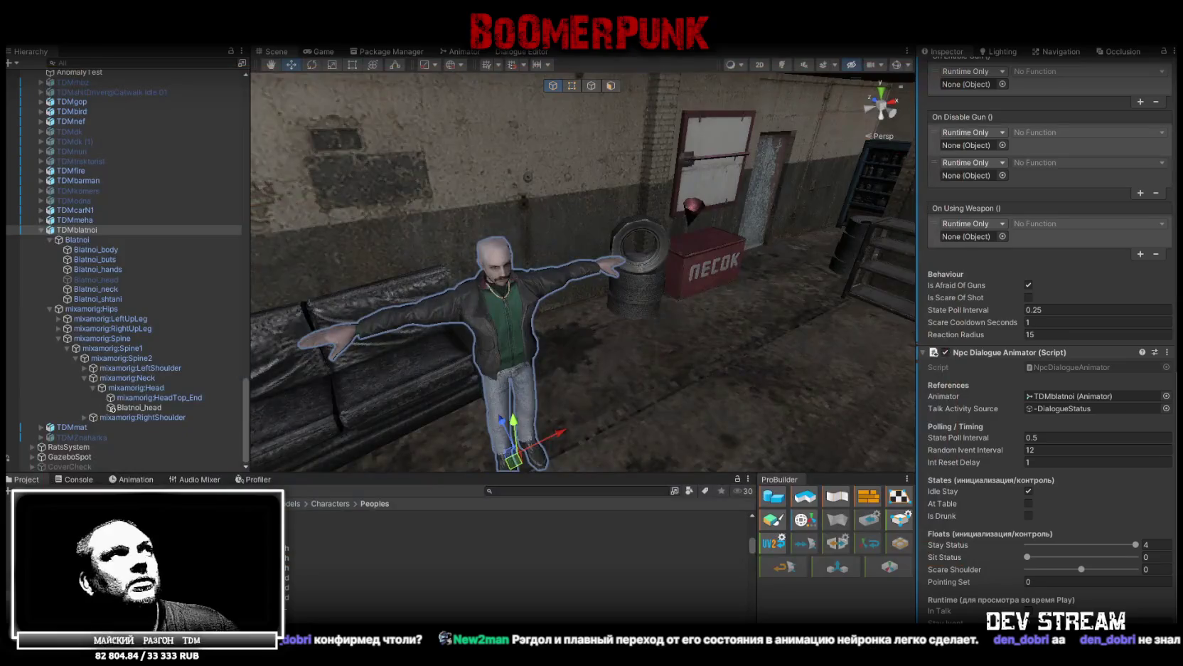
{"action": "mouse_move", "coordinate": [530, 234]}
{"action": "left_mouse_down"}
{"action": "mouse_move", "coordinate": [615, 458]}
{"action": "mouse_move", "coordinate": [642, 274]}
{"action": "mouse_move", "coordinate": [566, 353]}
{"action": "mouse_move", "coordinate": [666, 350]}
{"action": "mouse_move", "coordinate": [557, 421]}
{"action": "left_mouse_up"}
{"action": "left_click", "coordinate": [676, 234]}
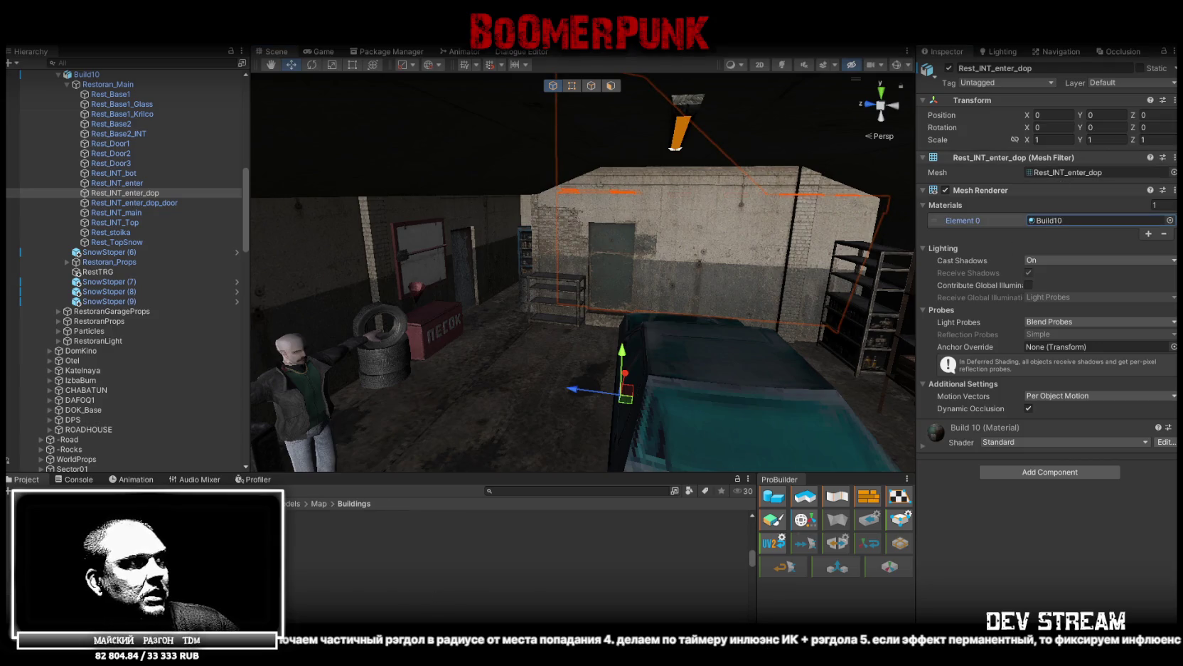
- Inspect the wall's Build10 texture, check the Console, then open Build10 in Photoshop
{"action": "left_click", "coordinate": [143, 562]}
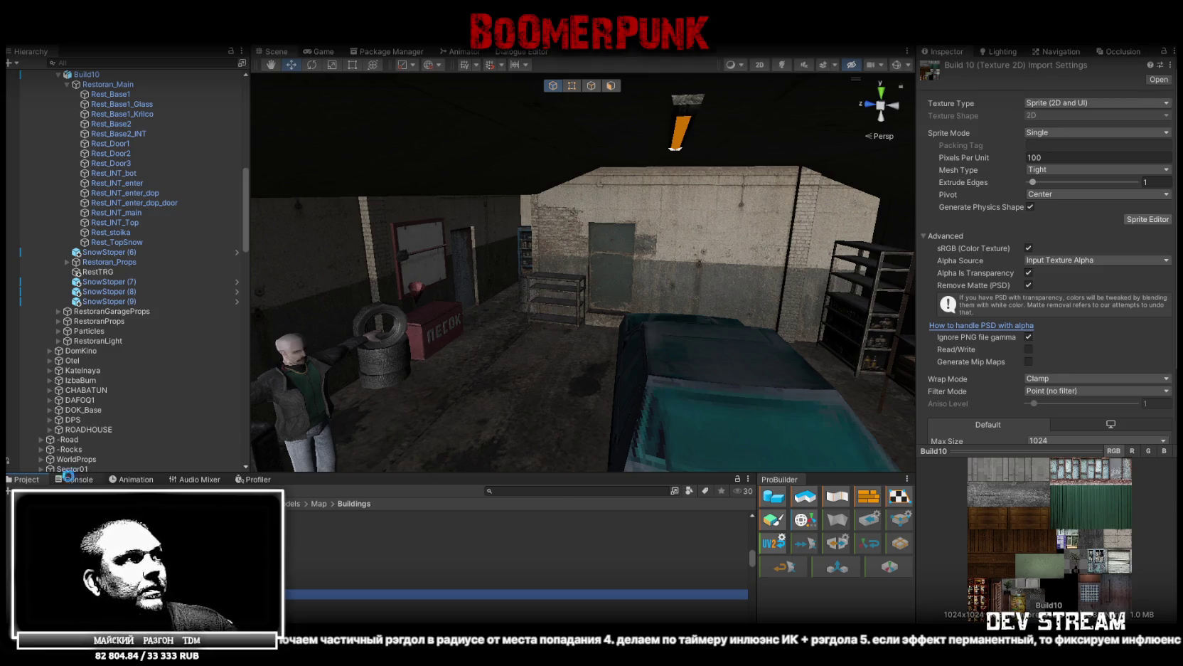
{"action": "left_click", "coordinate": [70, 479]}
{"action": "left_click", "coordinate": [26, 480]}
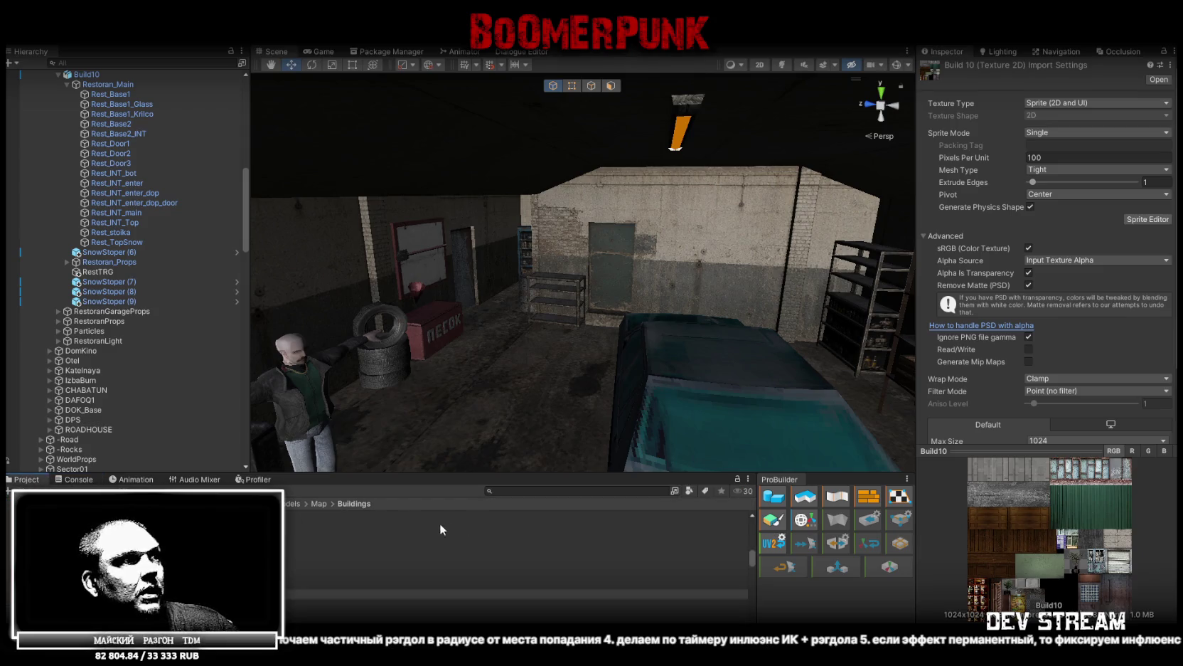
{"action": "left_click", "coordinate": [281, 584]}
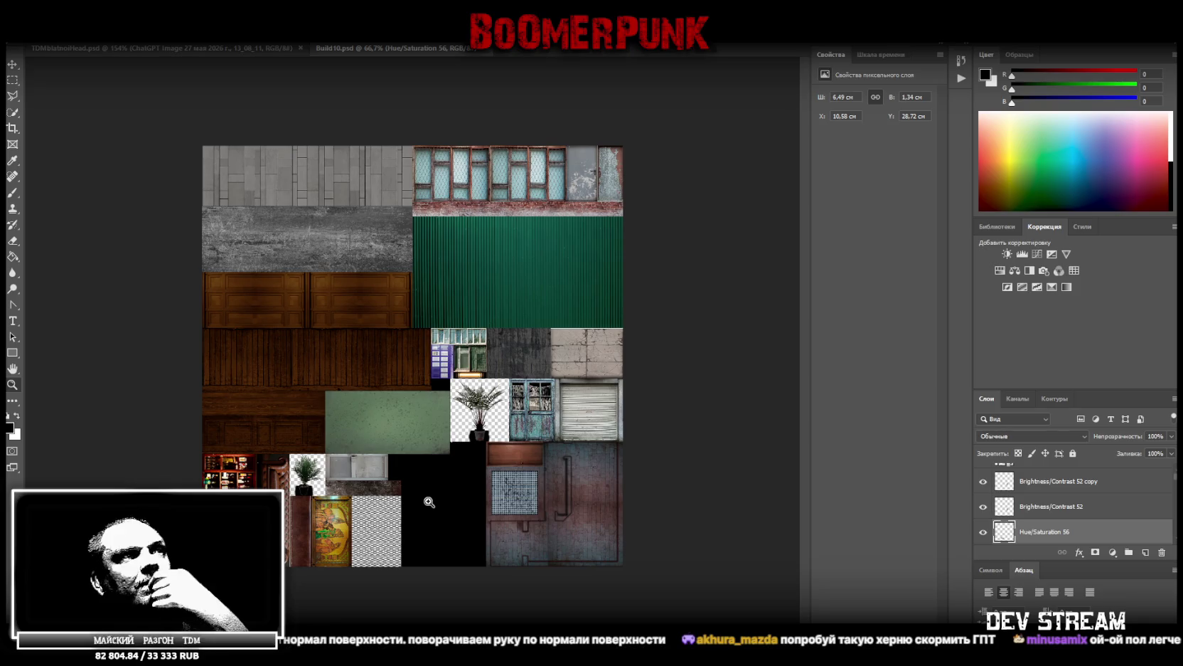
- Zoom in on the Build10 atlas's plant and painting textures, then back out
{"action": "scroll", "coordinate": [429, 502], "scroll_direction": "up", "scroll_amount": 3}
{"action": "scroll", "coordinate": [477, 554], "scroll_direction": "down", "scroll_amount": 3}
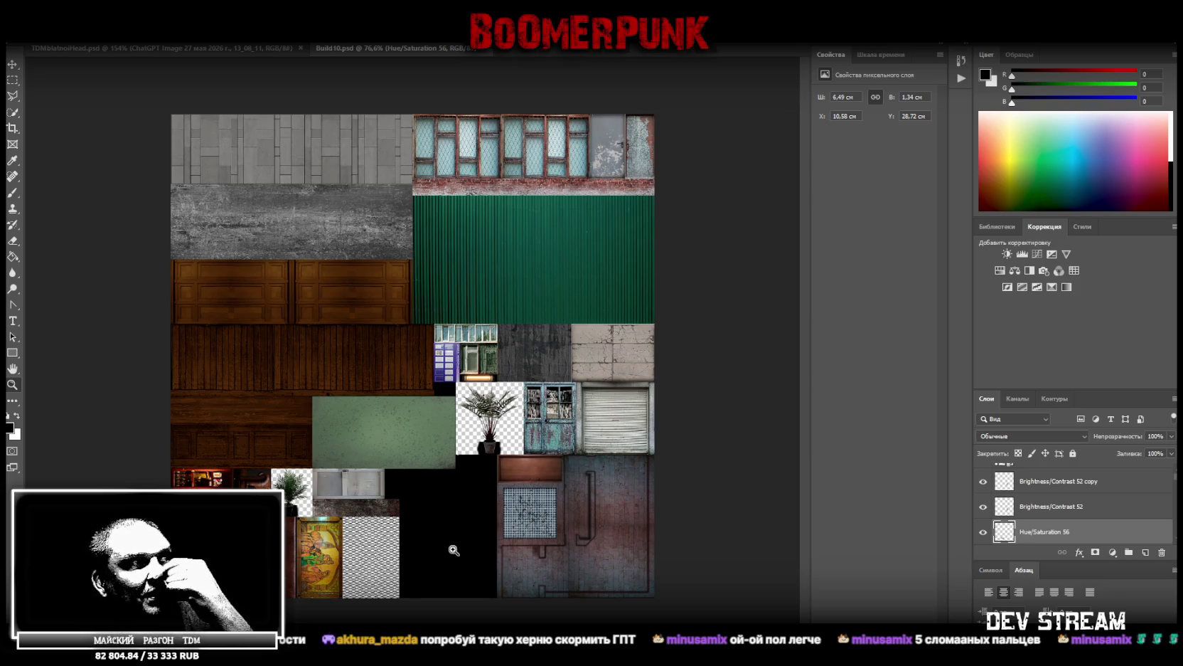
{"action": "left_click_drag", "start_coordinate": [278, 569], "coordinate": [312, 538]}
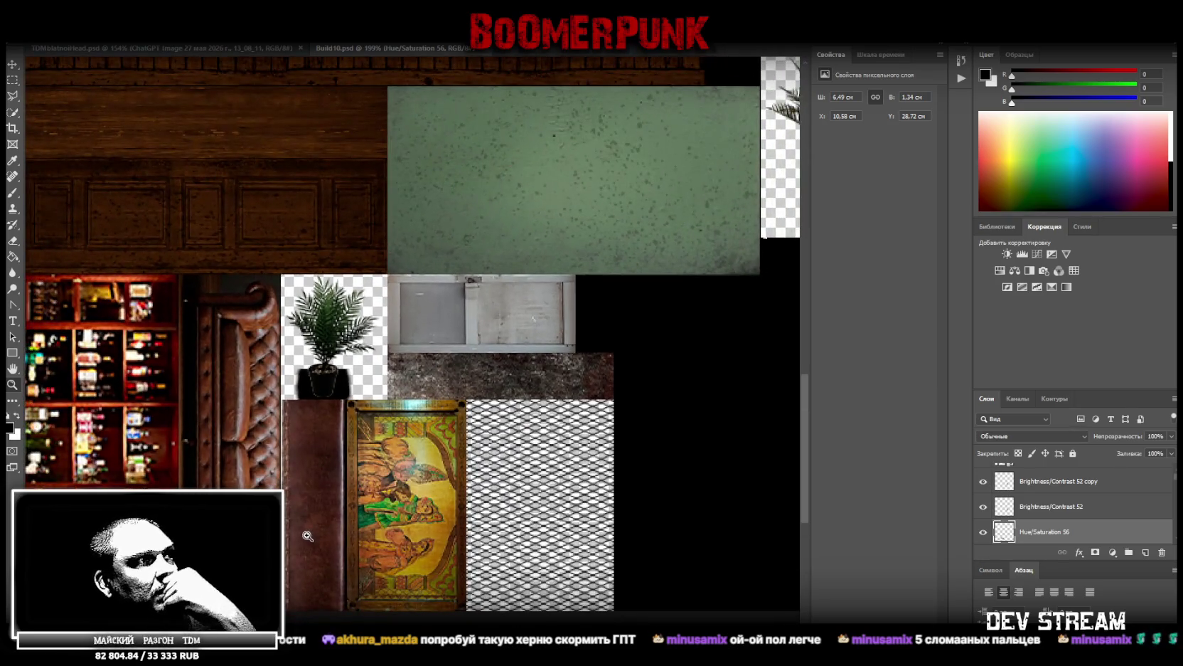
{"action": "mouse_move", "coordinate": [305, 529]}
{"action": "left_mouse_down"}
{"action": "mouse_move", "coordinate": [248, 532]}
{"action": "mouse_move", "coordinate": [455, 539]}
{"action": "mouse_move", "coordinate": [470, 525]}
{"action": "left_mouse_up"}
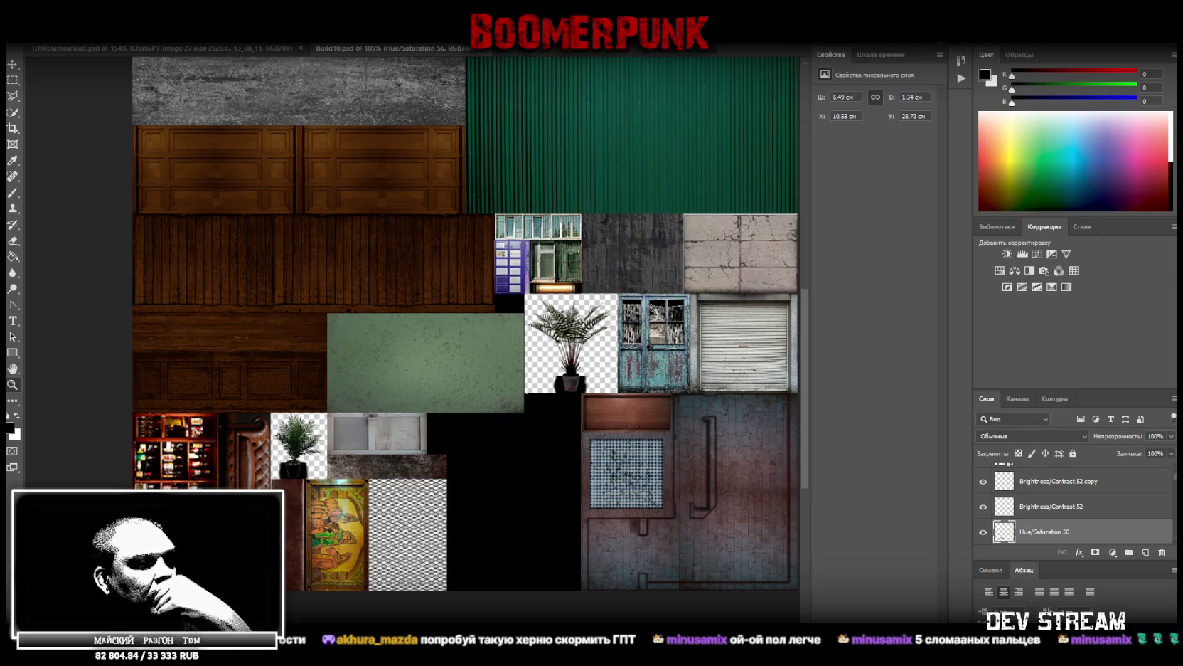
- Glance at Unity, then switch Photoshop to the other open atlas, Build10_2
{"action": "key", "text": "alt+Tab"}
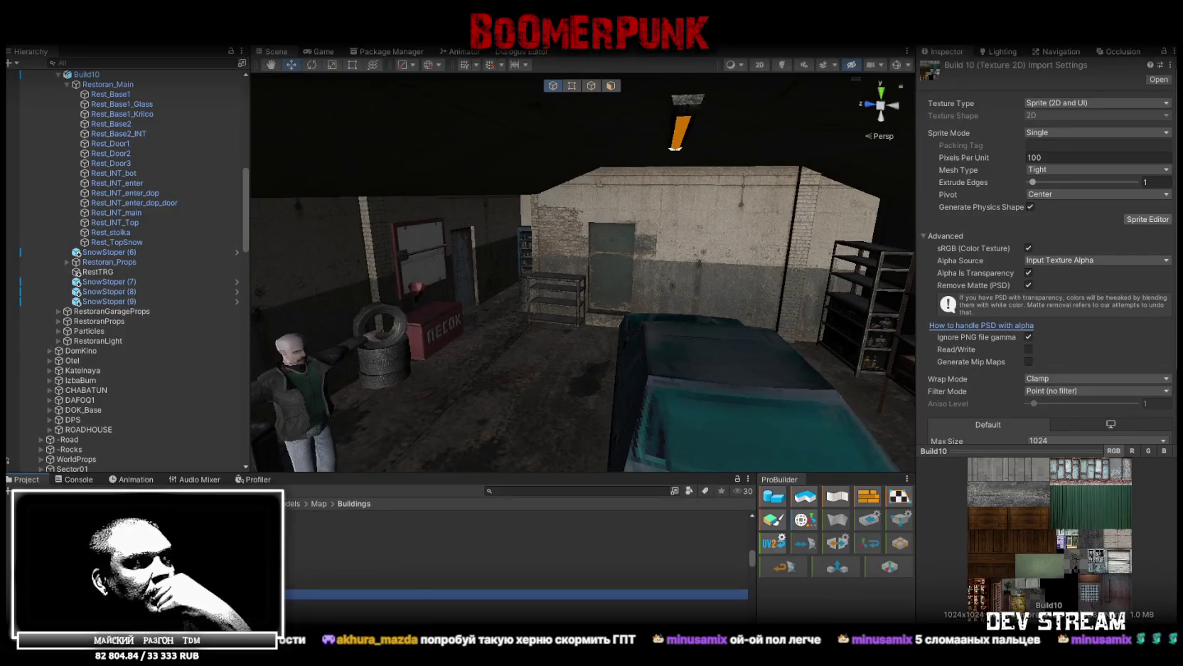
{"action": "key", "text": "alt+Tab"}
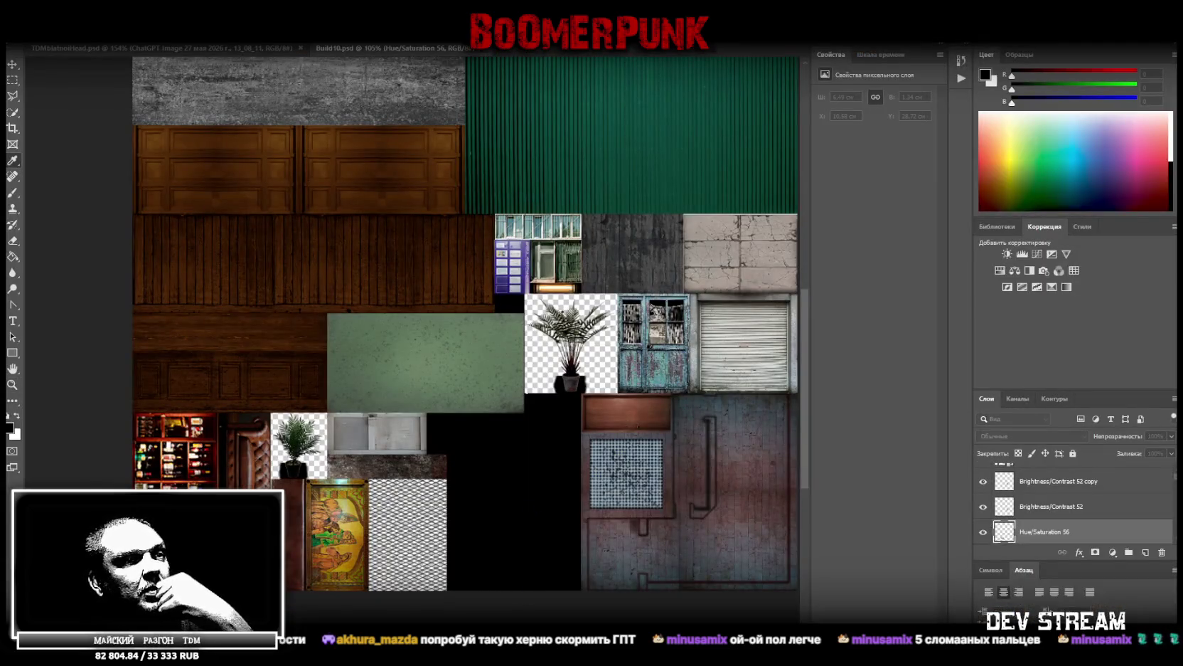
{"action": "key", "text": "ctrl+Tab"}
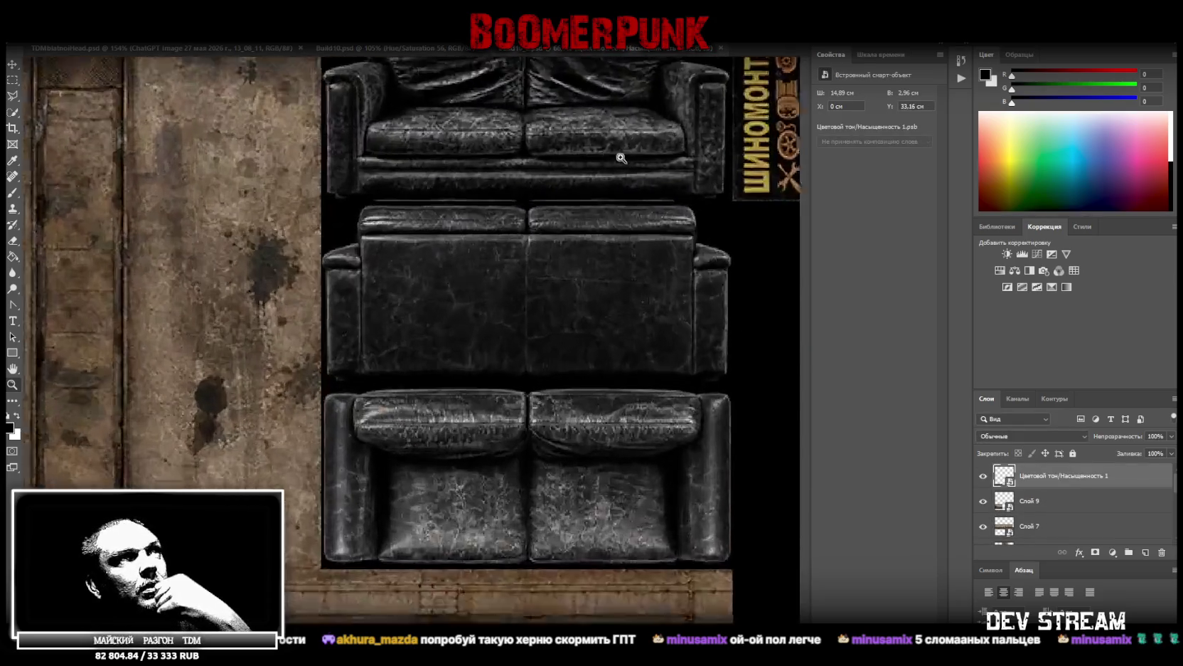
{"action": "mouse_move", "coordinate": [567, 188]}
{"action": "left_mouse_down"}
{"action": "mouse_move", "coordinate": [623, 153]}
{"action": "mouse_move", "coordinate": [618, 207]}
{"action": "mouse_move", "coordinate": [592, 222]}
{"action": "left_mouse_up"}
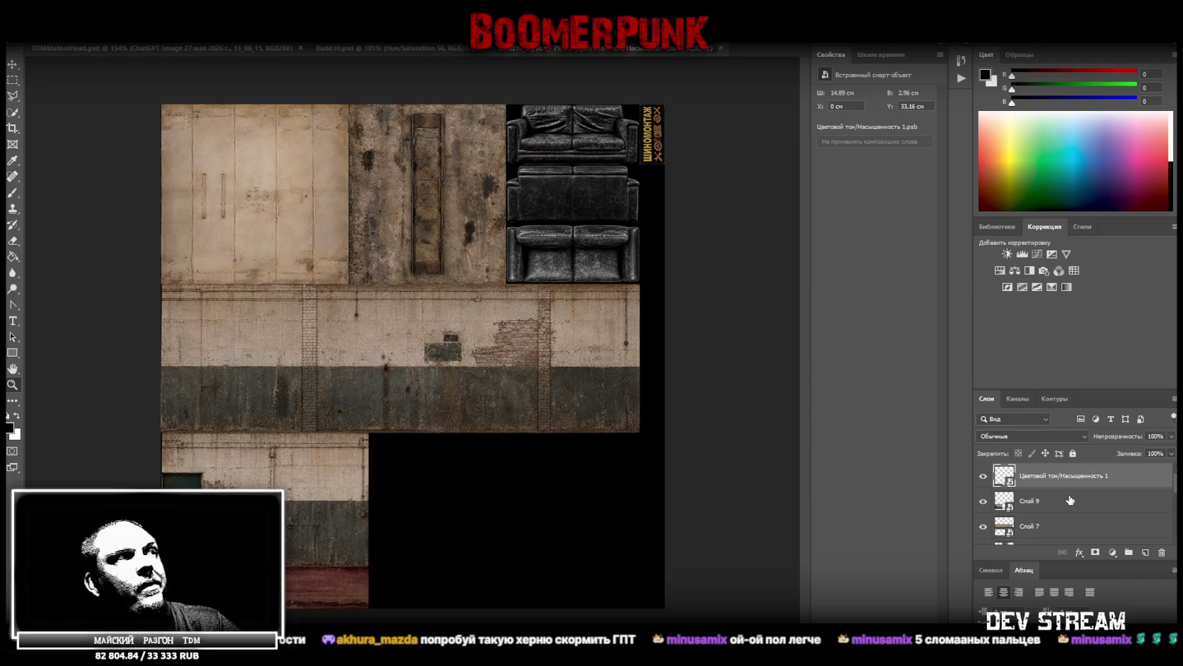
{"action": "scroll", "coordinate": [1071, 501], "scroll_direction": "down", "scroll_amount": 3}
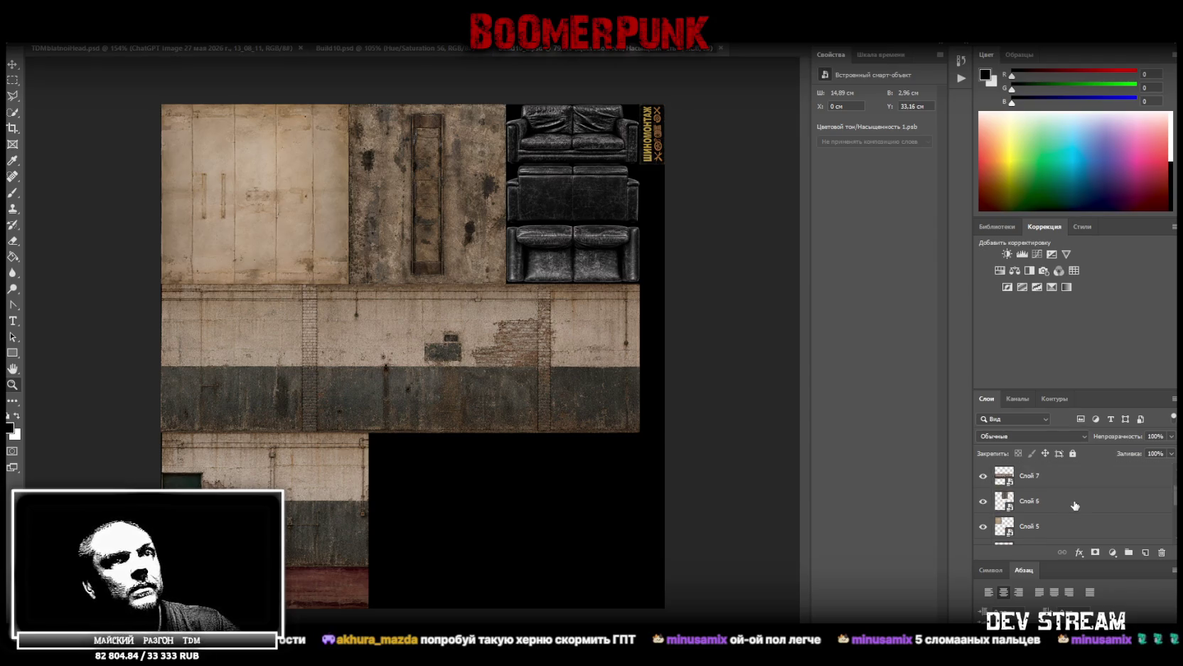
{"action": "scroll", "coordinate": [1075, 505], "scroll_direction": "down", "scroll_amount": 2}
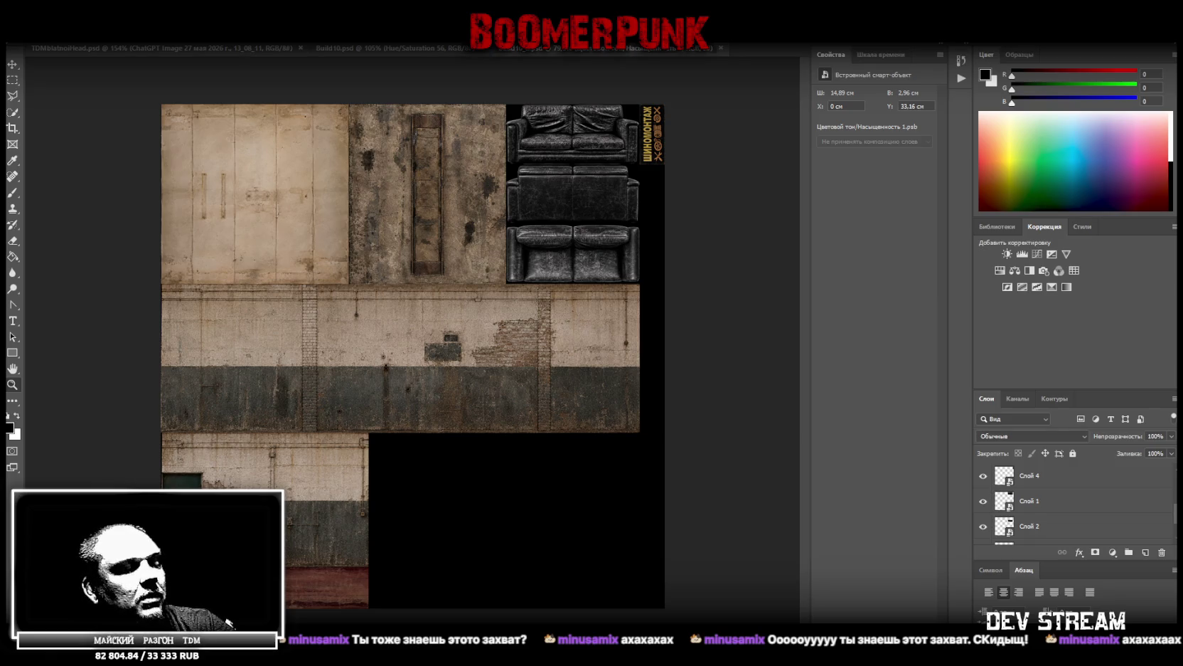
- Return to Unity and orbit the scene view to face the door and car
{"action": "key", "text": "alt+Tab"}
{"action": "mouse_move", "coordinate": [661, 238]}
{"action": "left_mouse_down"}
{"action": "mouse_move", "coordinate": [697, 248]}
{"action": "mouse_move", "coordinate": [420, 236]}
{"action": "mouse_move", "coordinate": [693, 263]}
{"action": "left_mouse_up"}
{"action": "mouse_move", "coordinate": [866, 232]}
{"action": "left_mouse_down"}
{"action": "mouse_move", "coordinate": [295, 214]}
{"action": "mouse_move", "coordinate": [366, 200]}
{"action": "mouse_move", "coordinate": [563, 291]}
{"action": "mouse_move", "coordinate": [644, 245]}
{"action": "mouse_move", "coordinate": [559, 226]}
{"action": "mouse_move", "coordinate": [480, 240]}
{"action": "left_mouse_up"}
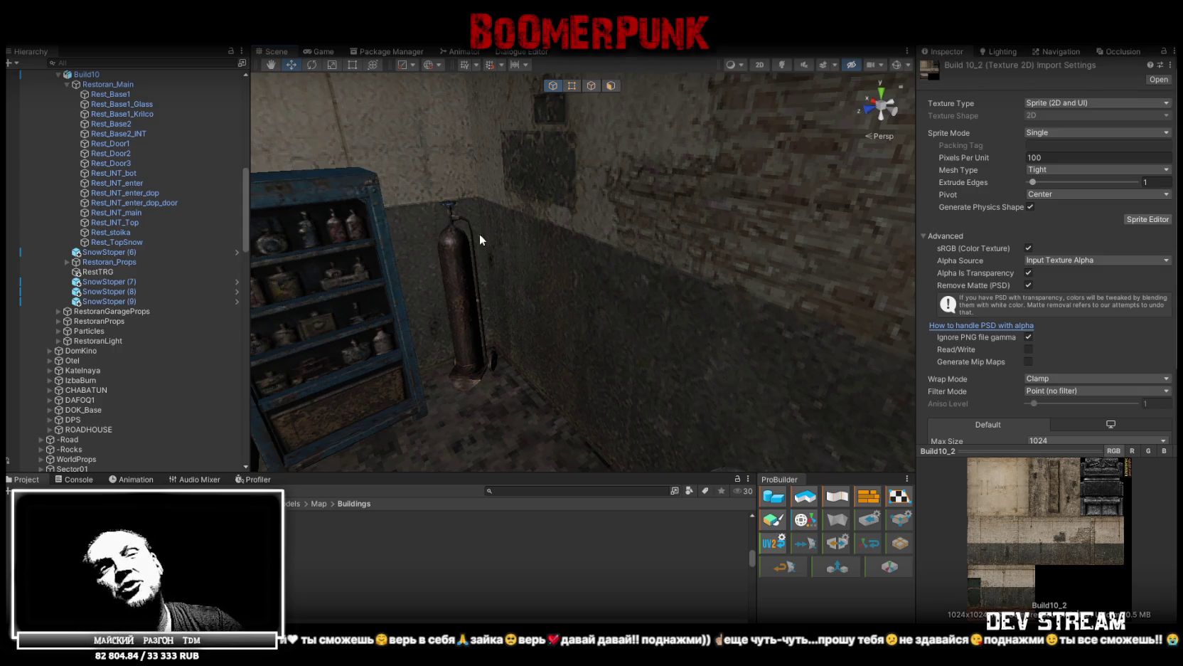
- Select the Build10 building object and fly the view to the couch and stove
{"action": "mouse_move", "coordinate": [456, 264]}
{"action": "left_mouse_down"}
{"action": "mouse_move", "coordinate": [589, 295]}
{"action": "mouse_move", "coordinate": [648, 270]}
{"action": "mouse_move", "coordinate": [487, 320]}
{"action": "mouse_move", "coordinate": [490, 338]}
{"action": "mouse_move", "coordinate": [524, 359]}
{"action": "mouse_move", "coordinate": [520, 342]}
{"action": "left_mouse_up"}
{"action": "left_click", "coordinate": [472, 332]}
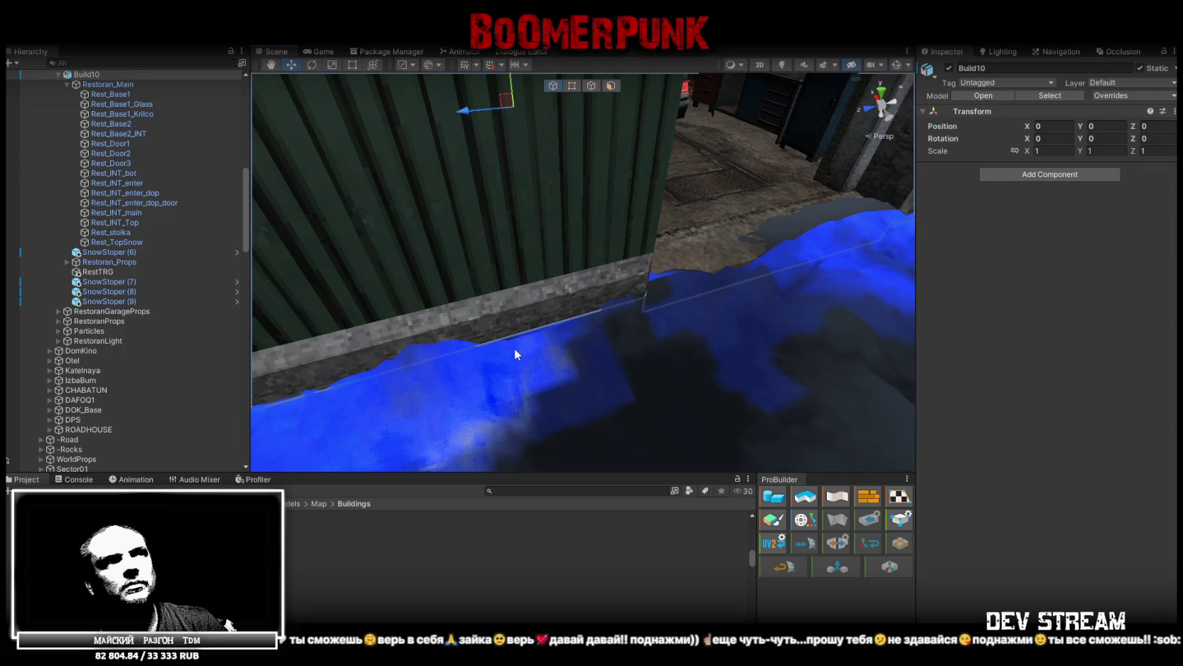
{"action": "left_click_drag", "start_coordinate": [723, 282], "coordinate": [429, 288]}
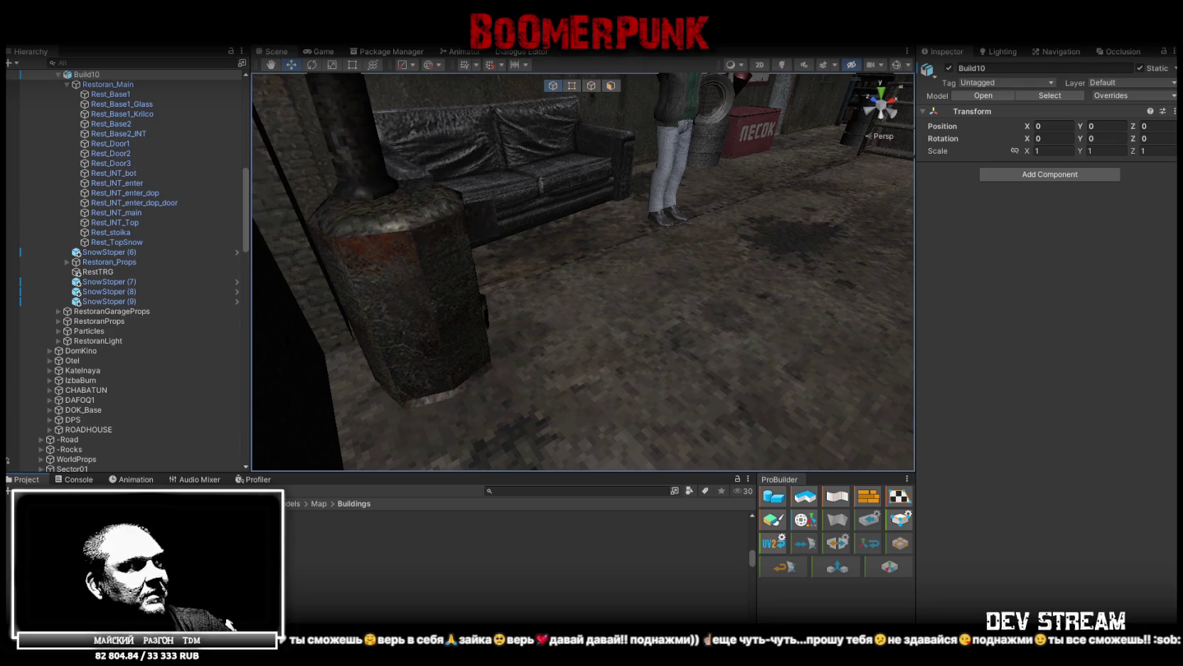
- Browse to the RestProps prefab folder and select the Kladbon_lavka bench by the brick wall
{"action": "left_click", "coordinate": [228, 623]}
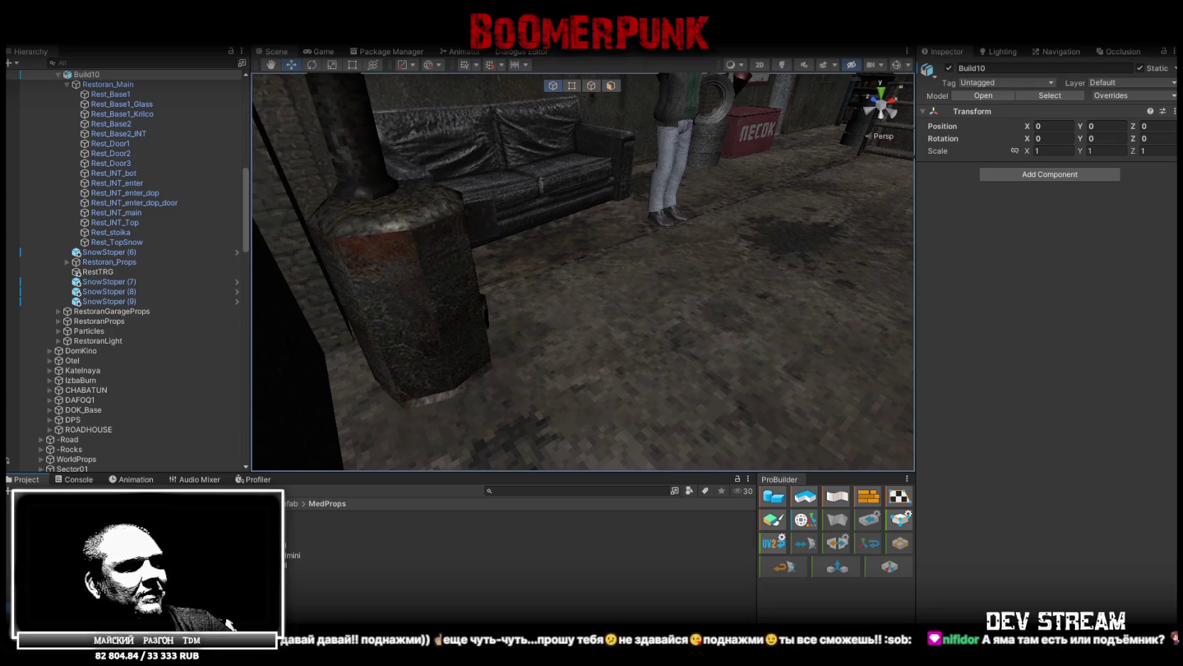
{"action": "key", "text": "Down"}
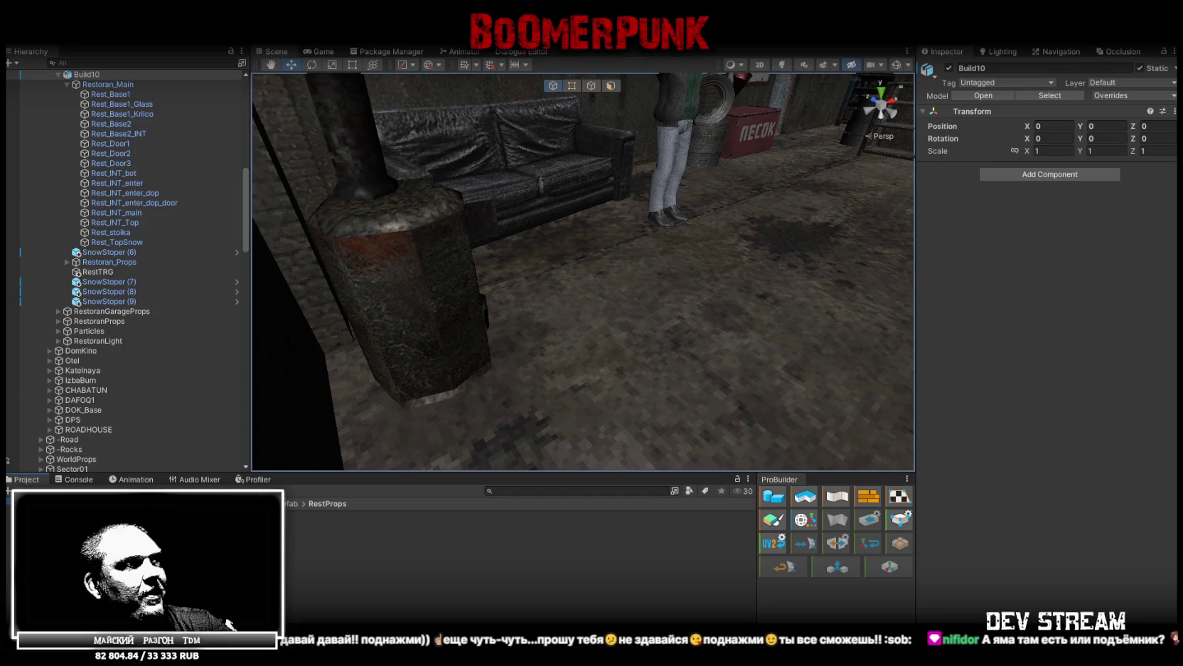
{"action": "mouse_move", "coordinate": [512, 199]}
{"action": "left_mouse_down"}
{"action": "mouse_move", "coordinate": [983, 114]}
{"action": "mouse_move", "coordinate": [894, 137]}
{"action": "mouse_move", "coordinate": [908, 156]}
{"action": "mouse_move", "coordinate": [987, 177]}
{"action": "mouse_move", "coordinate": [940, 180]}
{"action": "mouse_move", "coordinate": [957, 182]}
{"action": "mouse_move", "coordinate": [945, 199]}
{"action": "mouse_move", "coordinate": [746, 347]}
{"action": "mouse_move", "coordinate": [774, 304]}
{"action": "mouse_move", "coordinate": [706, 241]}
{"action": "mouse_move", "coordinate": [702, 256]}
{"action": "mouse_move", "coordinate": [749, 251]}
{"action": "mouse_move", "coordinate": [712, 258]}
{"action": "left_mouse_up"}
{"action": "left_click", "coordinate": [573, 303]}
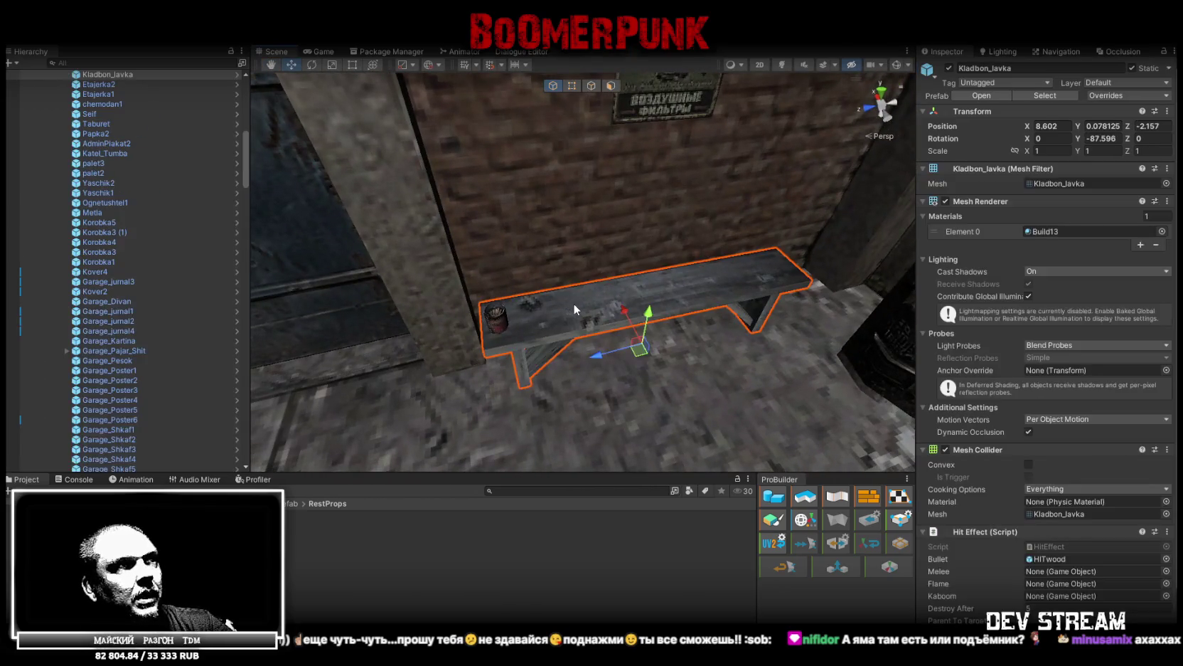
- Select the Kladbon_lavka bench together with the Nesq2 coffee can
{"action": "left_click", "coordinate": [496, 327], "text": "ctrl"}
{"action": "left_click_drag", "start_coordinate": [496, 326], "coordinate": [686, 353]}
{"action": "key", "text": "f"}
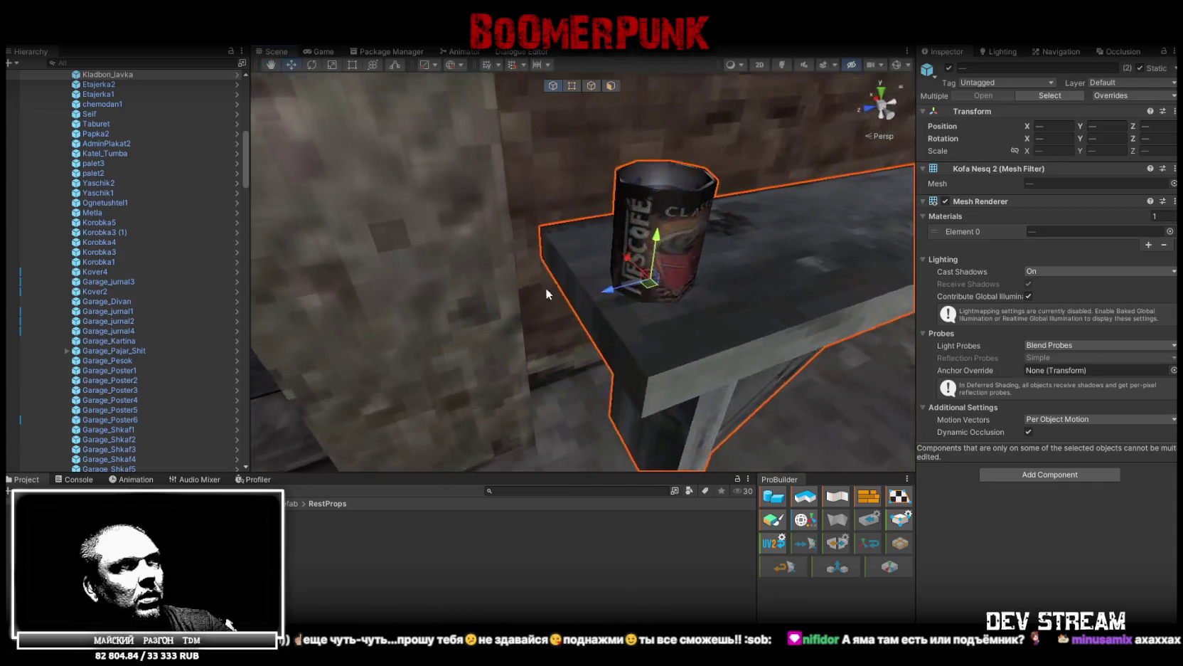
{"action": "mouse_move", "coordinate": [678, 246]}
{"action": "left_mouse_down"}
{"action": "mouse_move", "coordinate": [670, 194]}
{"action": "mouse_move", "coordinate": [810, 291]}
{"action": "mouse_move", "coordinate": [740, 196]}
{"action": "left_mouse_up"}
{"action": "scroll", "coordinate": [134, 173], "scroll_direction": "up", "scroll_amount": 3}
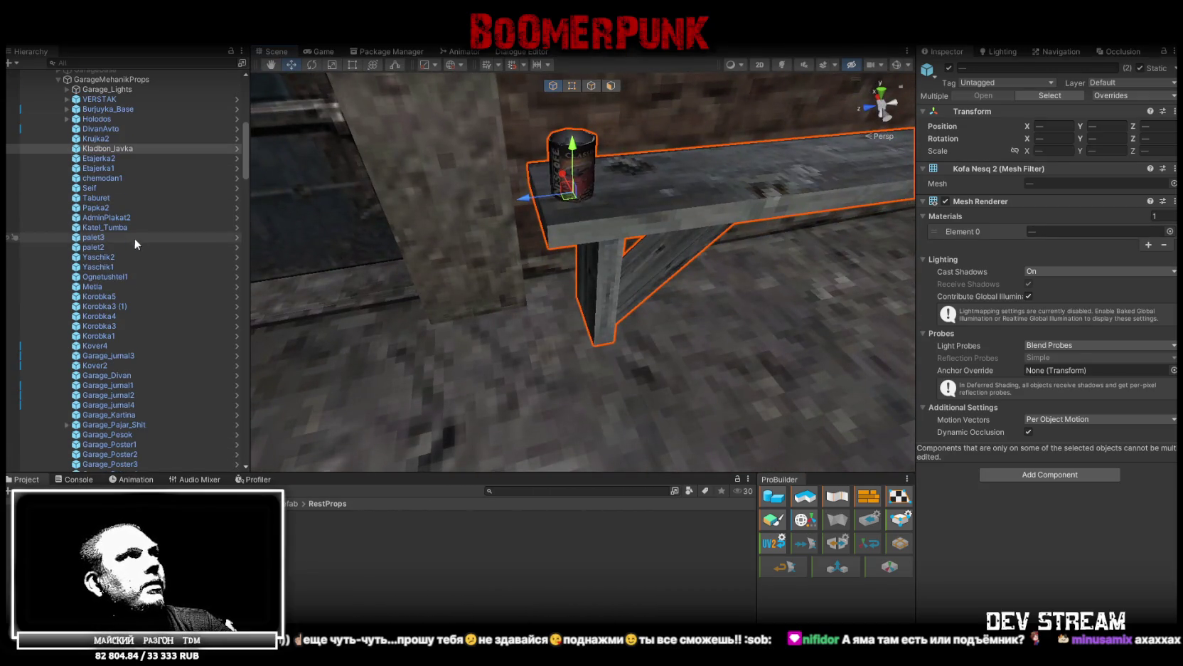
{"action": "left_click", "coordinate": [636, 196]}
{"action": "left_click", "coordinate": [645, 202], "text": "shift"}
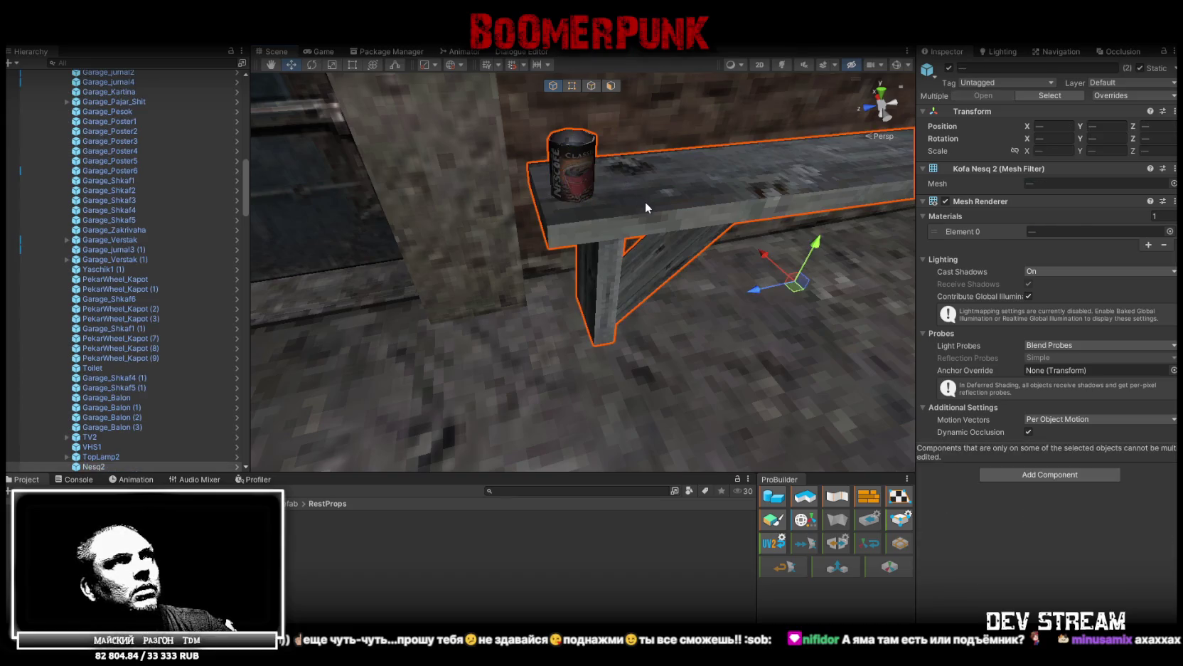
{"action": "scroll", "coordinate": [145, 400], "scroll_direction": "down", "scroll_amount": 10}
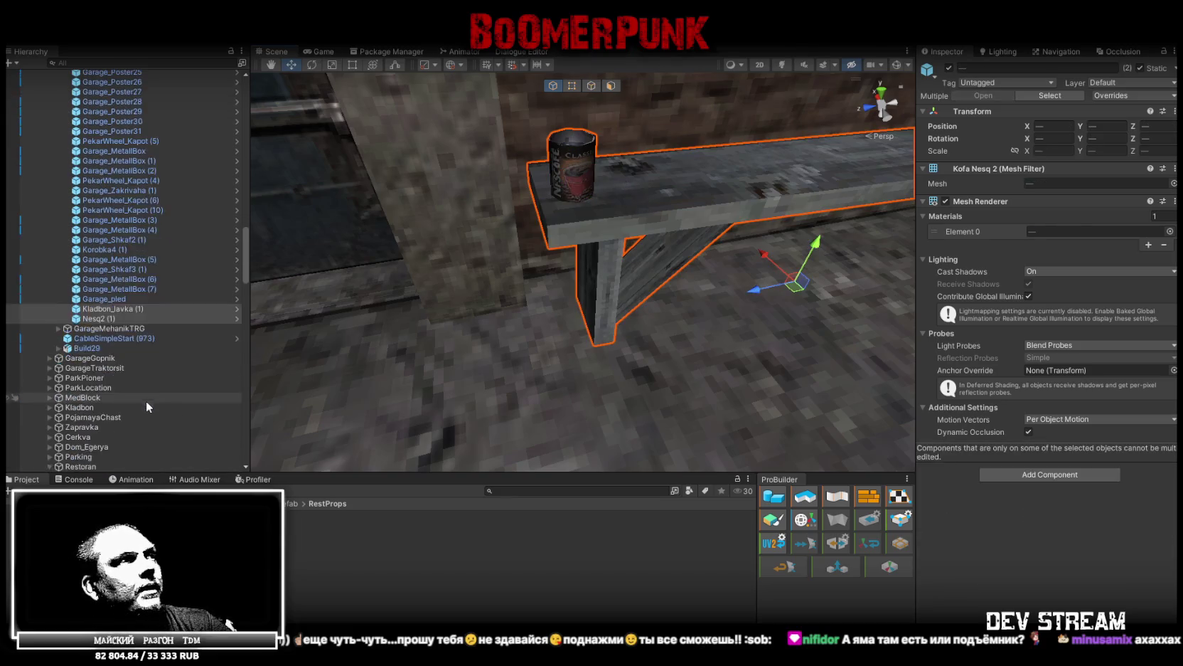
- Move both out of GarageMehanikTRG into Restoran's RestoranGarageProps group
{"action": "left_click_drag", "start_coordinate": [106, 281], "coordinate": [111, 424]}
{"action": "scroll", "coordinate": [111, 422], "scroll_direction": "down", "scroll_amount": 5}
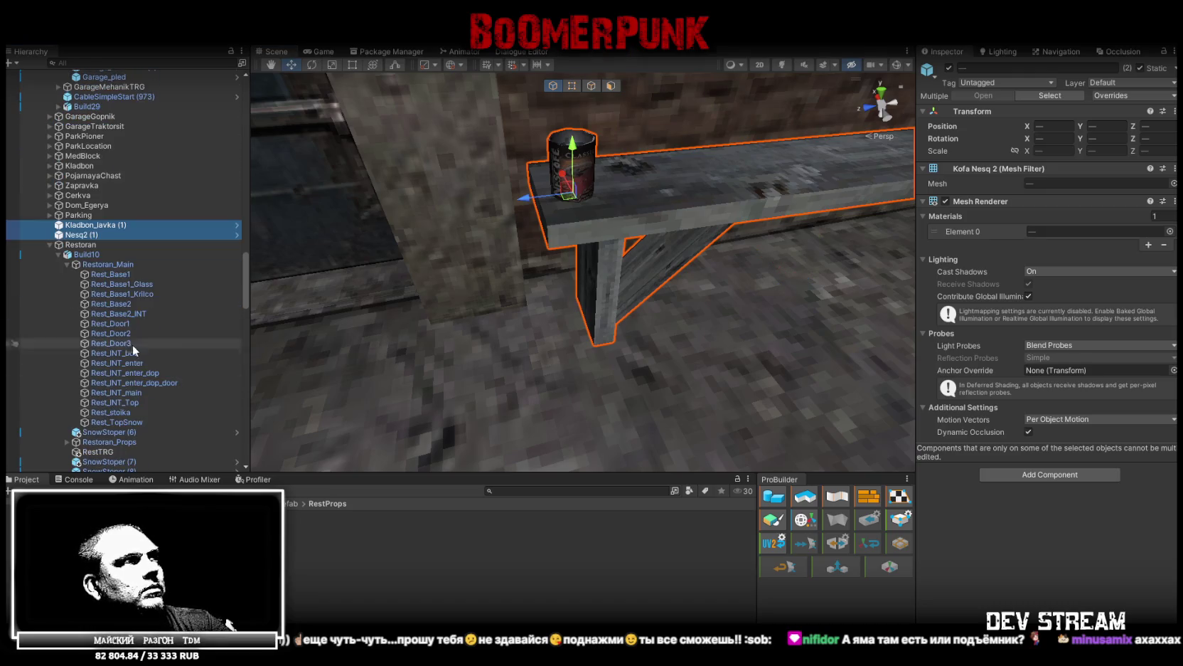
{"action": "left_click", "coordinate": [48, 245]}
{"action": "mouse_move", "coordinate": [71, 238]}
{"action": "left_mouse_down"}
{"action": "mouse_move", "coordinate": [47, 244]}
{"action": "mouse_move", "coordinate": [111, 263]}
{"action": "left_mouse_up"}
- Frame the bench and coffee can and push the bench toward the stove
{"action": "double_click", "coordinate": [107, 446]}
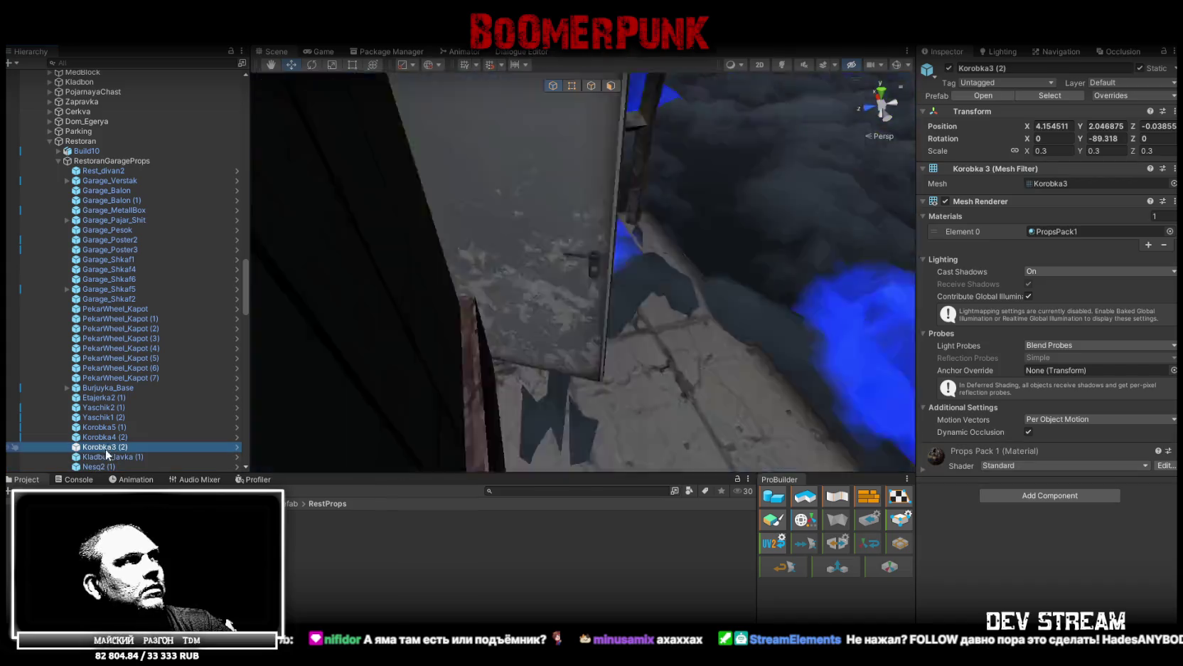
{"action": "key", "text": "ctrl+z"}
{"action": "key", "text": "f"}
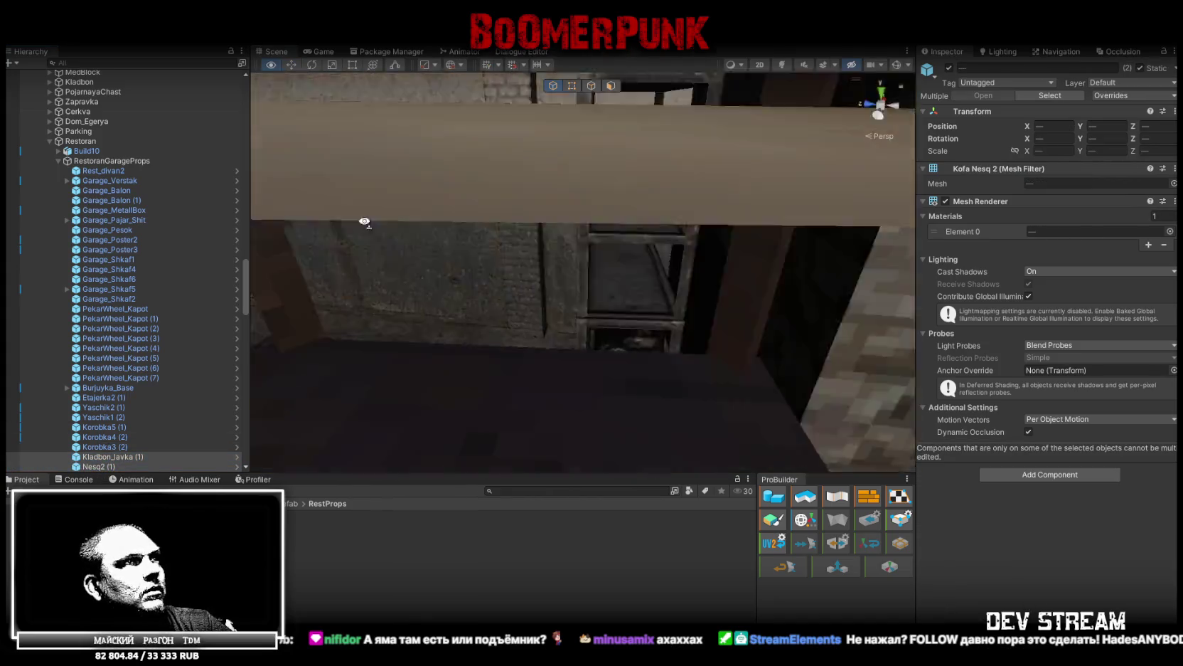
{"action": "mouse_move", "coordinate": [640, 249]}
{"action": "left_mouse_down"}
{"action": "mouse_move", "coordinate": [568, 235]}
{"action": "mouse_move", "coordinate": [687, 241]}
{"action": "mouse_move", "coordinate": [641, 258]}
{"action": "mouse_move", "coordinate": [398, 153]}
{"action": "mouse_move", "coordinate": [794, 347]}
{"action": "left_mouse_up"}
{"action": "key", "text": "f"}
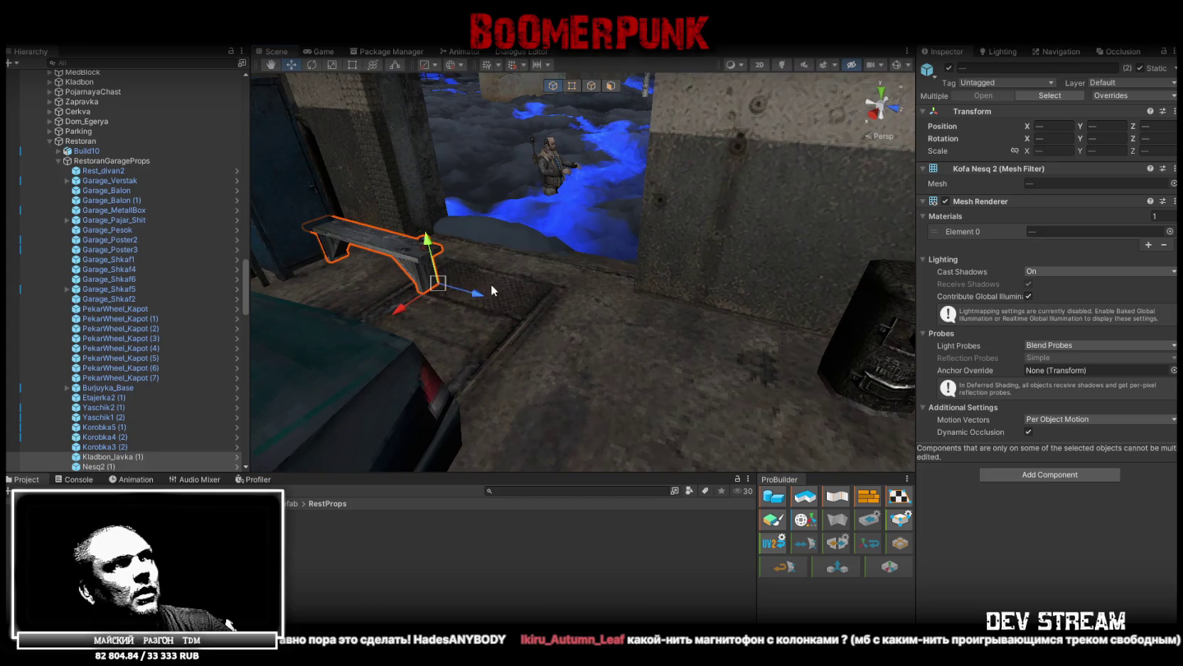
{"action": "mouse_move", "coordinate": [491, 284]}
{"action": "left_mouse_down"}
{"action": "mouse_move", "coordinate": [645, 292]}
{"action": "mouse_move", "coordinate": [645, 304]}
{"action": "mouse_move", "coordinate": [469, 263]}
{"action": "mouse_move", "coordinate": [782, 285]}
{"action": "left_mouse_up"}
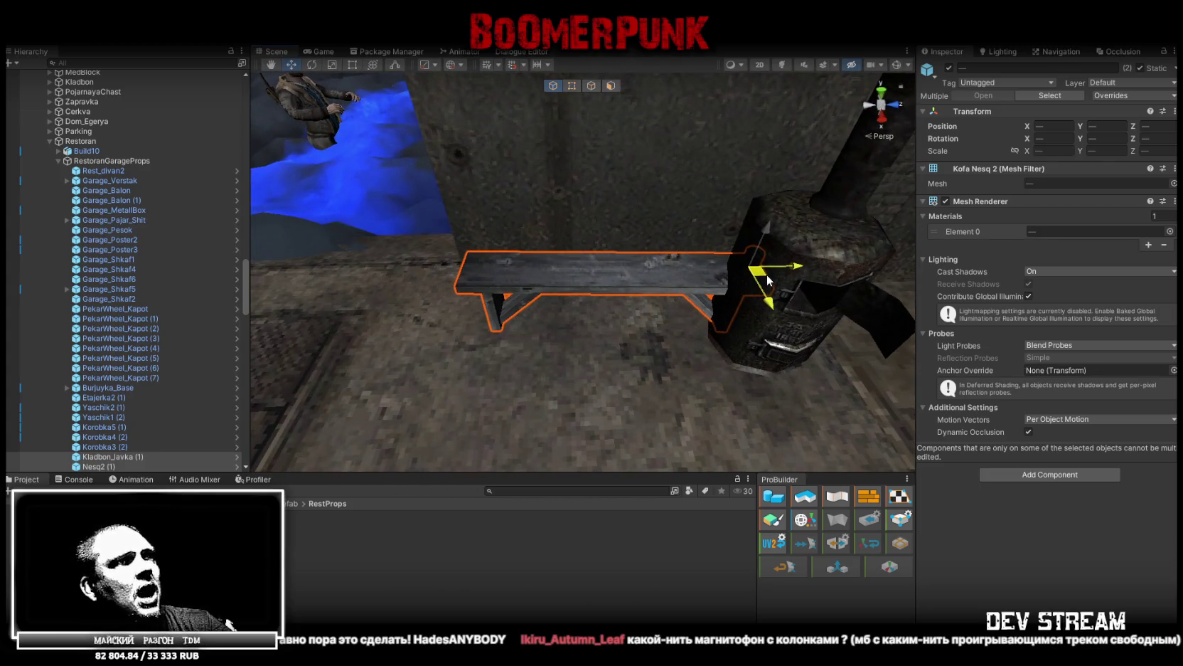
{"action": "mouse_move", "coordinate": [666, 305]}
{"action": "left_mouse_down"}
{"action": "mouse_move", "coordinate": [572, 243]}
{"action": "mouse_move", "coordinate": [938, 271]}
{"action": "mouse_move", "coordinate": [749, 328]}
{"action": "left_mouse_up"}
- Select and frame the Rest_divan2 sofa, looking around the room
{"action": "left_click", "coordinate": [572, 242]}
{"action": "left_click", "coordinate": [623, 323]}
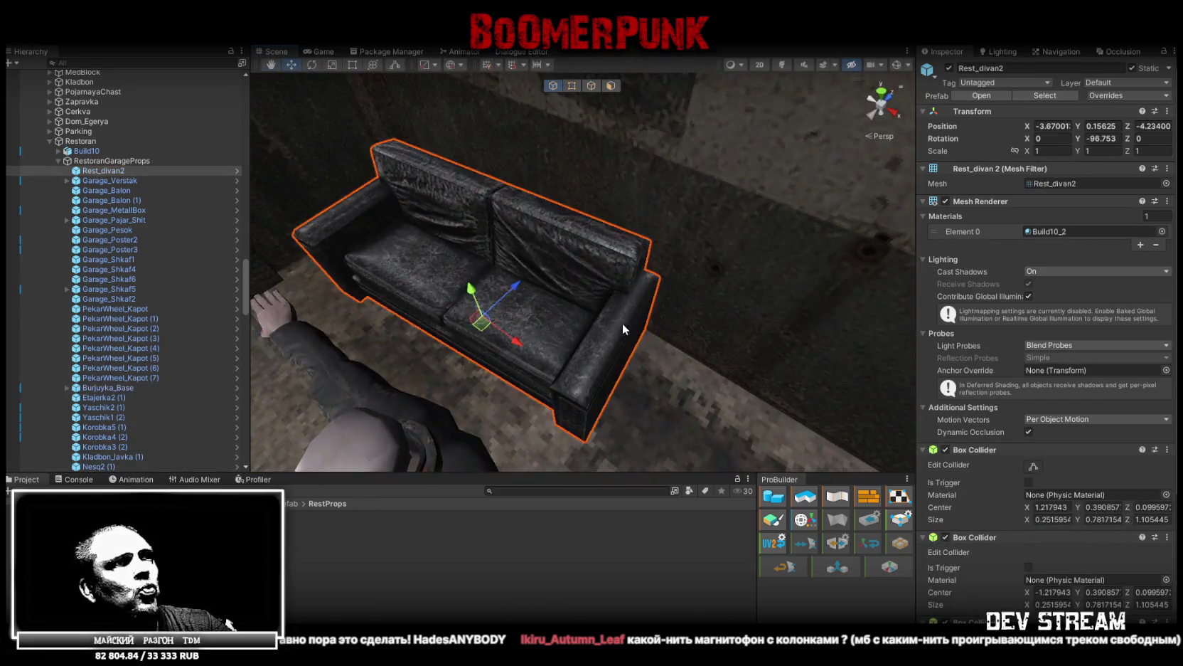
{"action": "left_click_drag", "start_coordinate": [623, 323], "coordinate": [508, 298]}
{"action": "key", "text": "f"}
{"action": "left_click_drag", "start_coordinate": [605, 353], "coordinate": [462, 249]}
{"action": "left_click", "coordinate": [416, 213]}
{"action": "left_click_drag", "start_coordinate": [416, 212], "coordinate": [454, 236]}
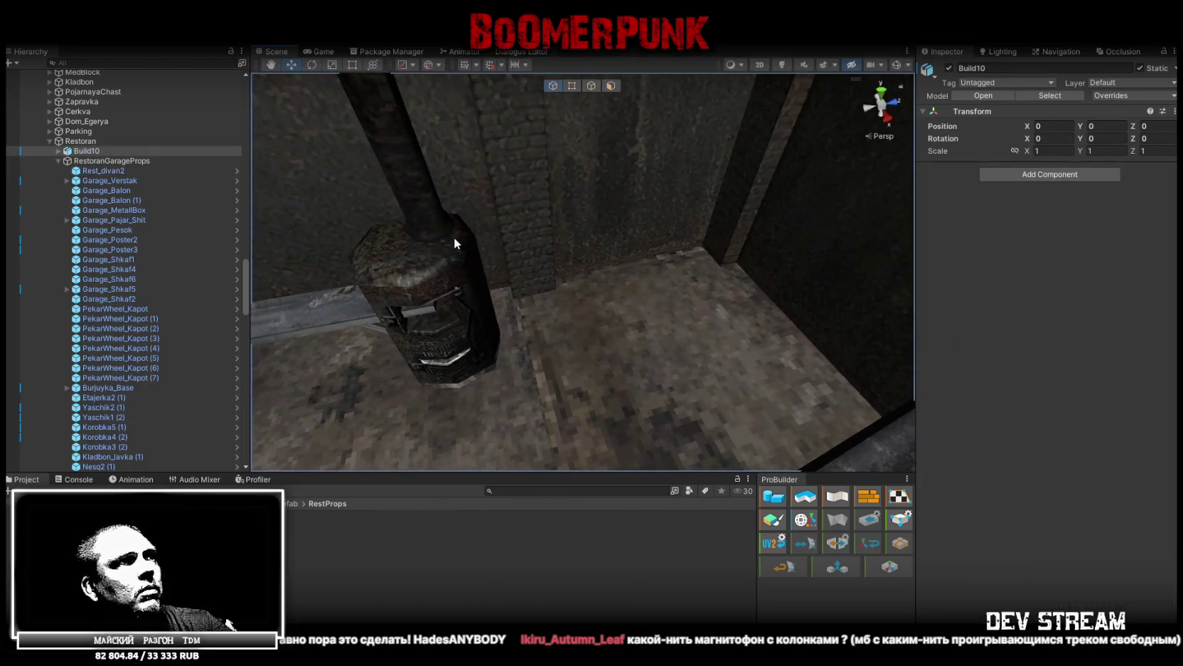
- Shift the Burjuyka_Base stove along X to -2.621, then reselect the bench
{"action": "left_click", "coordinate": [454, 236]}
{"action": "key", "text": "f"}
{"action": "mouse_move", "coordinate": [608, 322]}
{"action": "left_mouse_down"}
{"action": "mouse_move", "coordinate": [590, 321]}
{"action": "mouse_move", "coordinate": [756, 287]}
{"action": "mouse_move", "coordinate": [652, 349]}
{"action": "mouse_move", "coordinate": [626, 348]}
{"action": "mouse_move", "coordinate": [598, 323]}
{"action": "left_mouse_up"}
{"action": "left_click", "coordinate": [632, 321]}
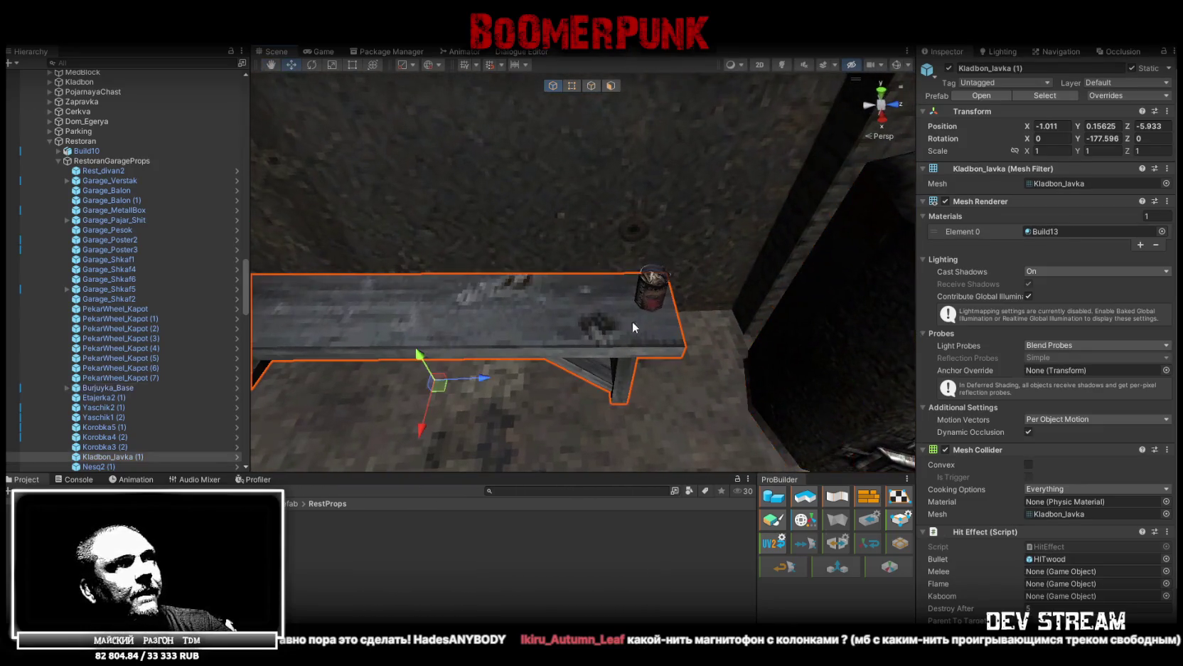
- Rotate the bench and coffee can slightly around the selection's centre
{"action": "left_click", "coordinate": [654, 290], "text": "ctrl"}
{"action": "left_click_drag", "start_coordinate": [689, 320], "coordinate": [780, 208]}
{"action": "key", "text": "e"}
{"action": "left_click_drag", "start_coordinate": [719, 183], "coordinate": [722, 184]}
{"action": "key", "text": "z"}
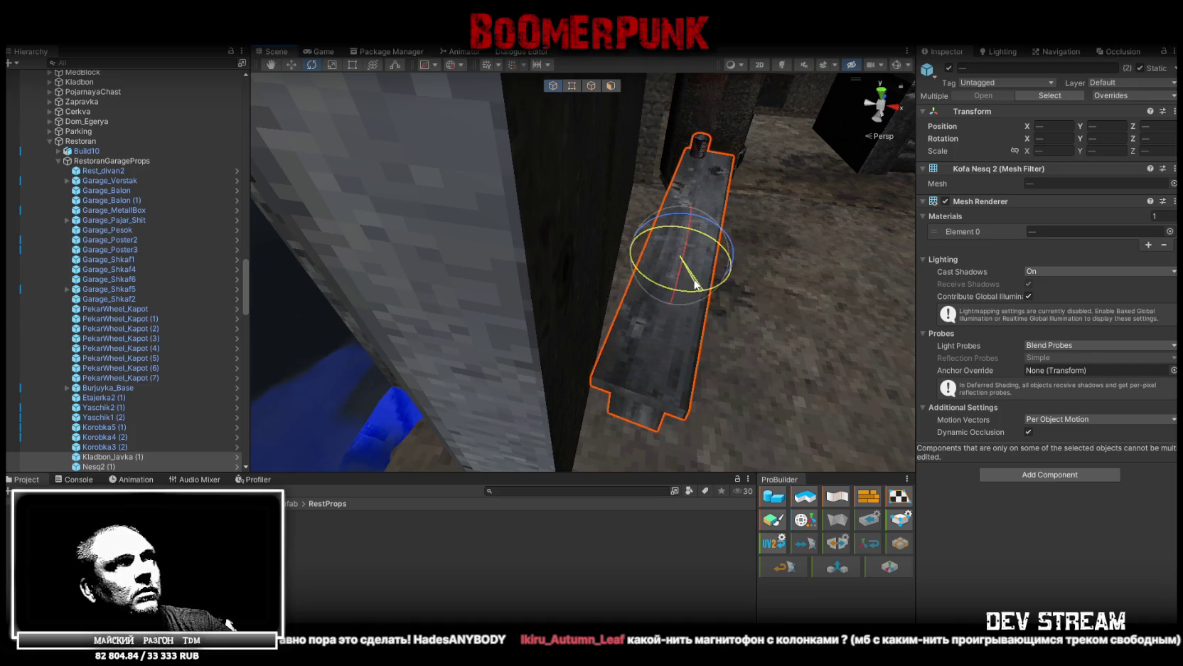
{"action": "mouse_move", "coordinate": [695, 276]}
{"action": "left_mouse_down"}
{"action": "mouse_move", "coordinate": [687, 194]}
{"action": "mouse_move", "coordinate": [569, 234]}
{"action": "mouse_move", "coordinate": [475, 299]}
{"action": "mouse_move", "coordinate": [381, 262]}
{"action": "mouse_move", "coordinate": [384, 274]}
{"action": "mouse_move", "coordinate": [579, 328]}
{"action": "mouse_move", "coordinate": [597, 285]}
{"action": "mouse_move", "coordinate": [559, 310]}
{"action": "left_mouse_up"}
{"action": "key", "text": "w"}
{"action": "key", "text": "e"}
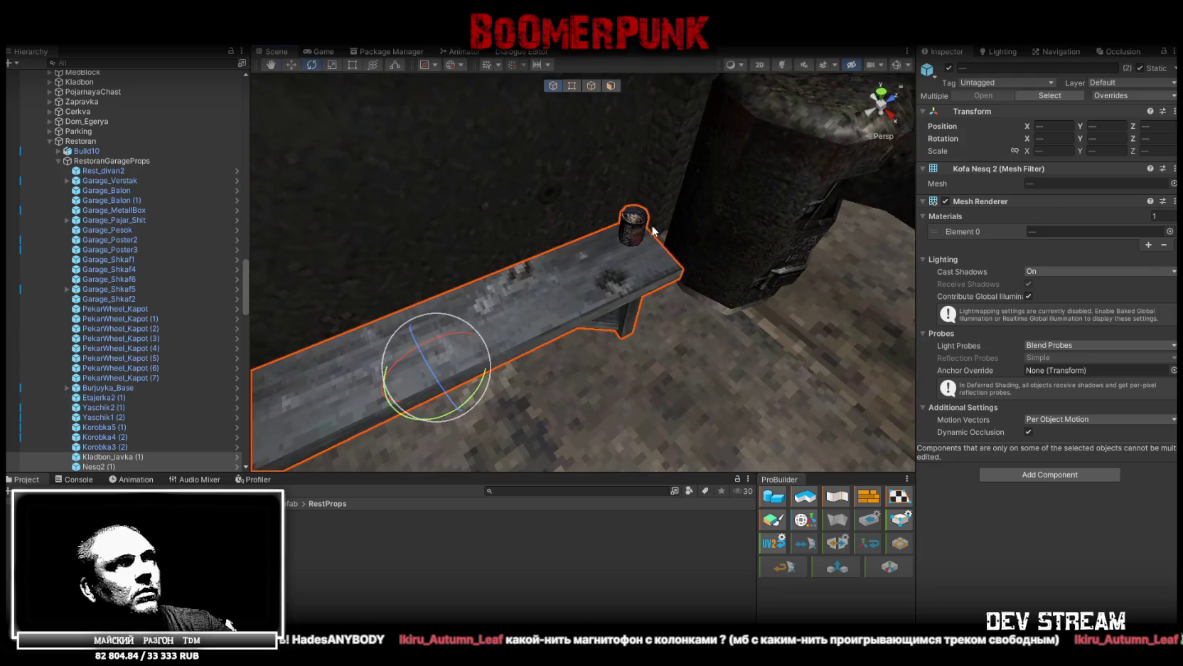
- Slide the coffee can along the bench into place, then return to Photoshop
{"action": "left_click", "coordinate": [636, 234]}
{"action": "key", "text": "w"}
{"action": "mouse_move", "coordinate": [633, 231]}
{"action": "left_mouse_down"}
{"action": "mouse_move", "coordinate": [608, 274]}
{"action": "mouse_move", "coordinate": [739, 197]}
{"action": "mouse_move", "coordinate": [753, 219]}
{"action": "mouse_move", "coordinate": [718, 314]}
{"action": "mouse_move", "coordinate": [748, 282]}
{"action": "mouse_move", "coordinate": [727, 278]}
{"action": "mouse_move", "coordinate": [1045, 143]}
{"action": "mouse_move", "coordinate": [1031, 148]}
{"action": "mouse_move", "coordinate": [1040, 185]}
{"action": "mouse_move", "coordinate": [782, 256]}
{"action": "mouse_move", "coordinate": [382, 403]}
{"action": "left_mouse_up"}
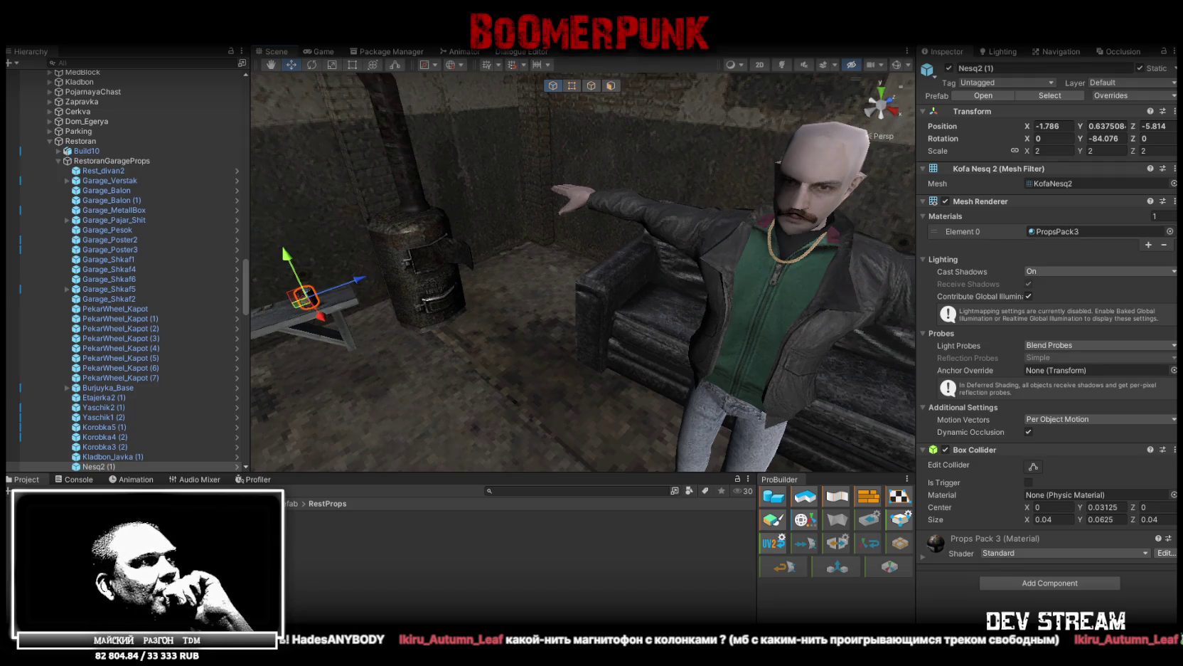
{"action": "key", "text": "alt+Tab"}
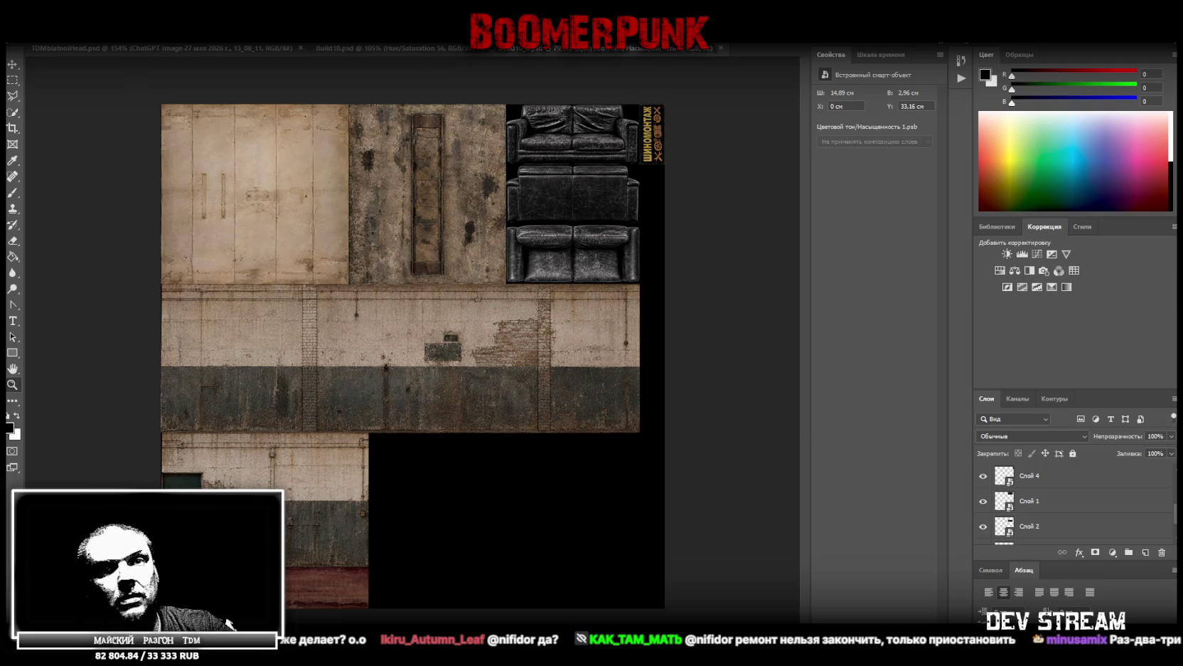
- Switch from Photoshop back to the Unity editor
{"action": "key", "text": "alt+Tab"}
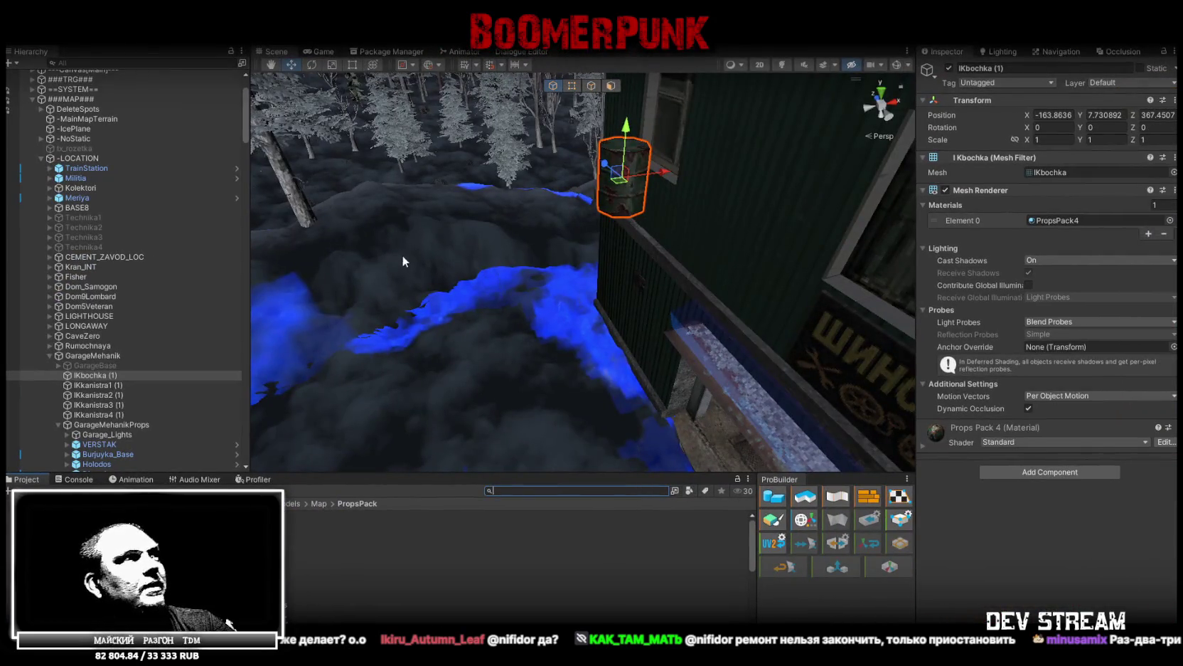
- Select the barrel and four canisters and set their position to 0, 0, 0
{"action": "left_click", "coordinate": [99, 414], "text": "shift"}
{"action": "key", "text": "f"}
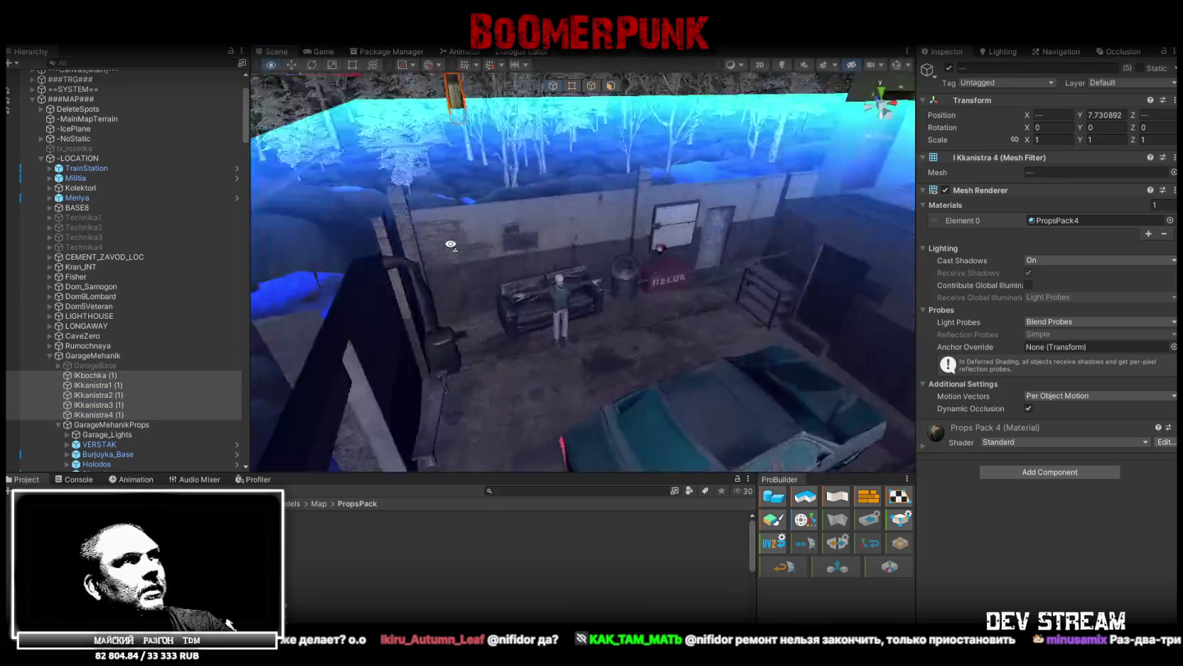
{"action": "left_click", "coordinate": [1064, 112]}
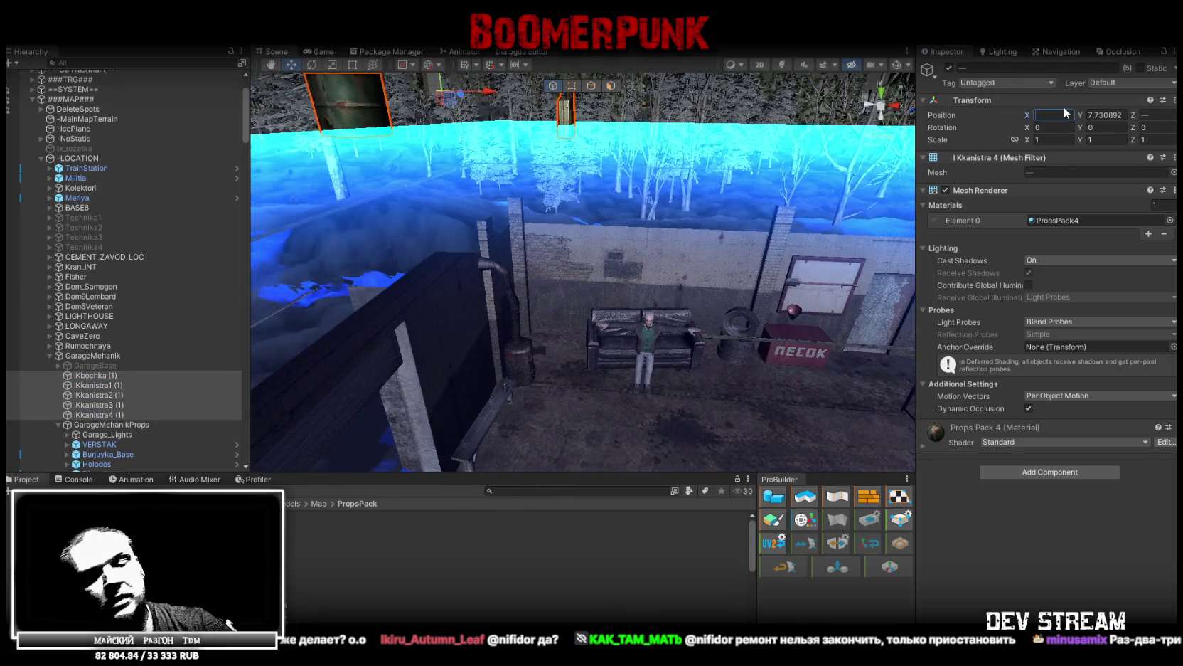
{"action": "type", "text": "0"}
{"action": "left_click", "coordinate": [1152, 114]}
{"action": "type", "text": "0"}
{"action": "left_click", "coordinate": [1103, 115]}
{"action": "type", "text": "0"}
{"action": "key", "text": "Return"}
{"action": "key", "text": "f"}
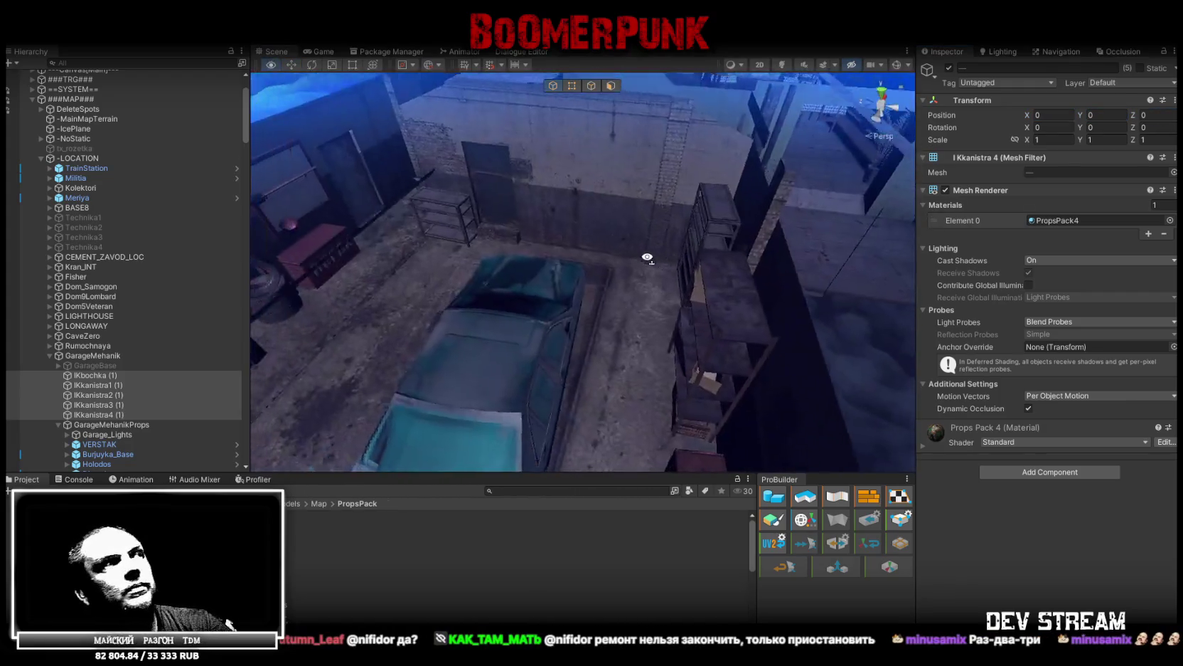
- Move the barrel and canisters into GarageMehanikProps and view them near the VERSTAK workbench
{"action": "mouse_move", "coordinate": [570, 273]}
{"action": "left_mouse_down"}
{"action": "mouse_move", "coordinate": [422, 237]}
{"action": "mouse_move", "coordinate": [271, 306]}
{"action": "left_mouse_up"}
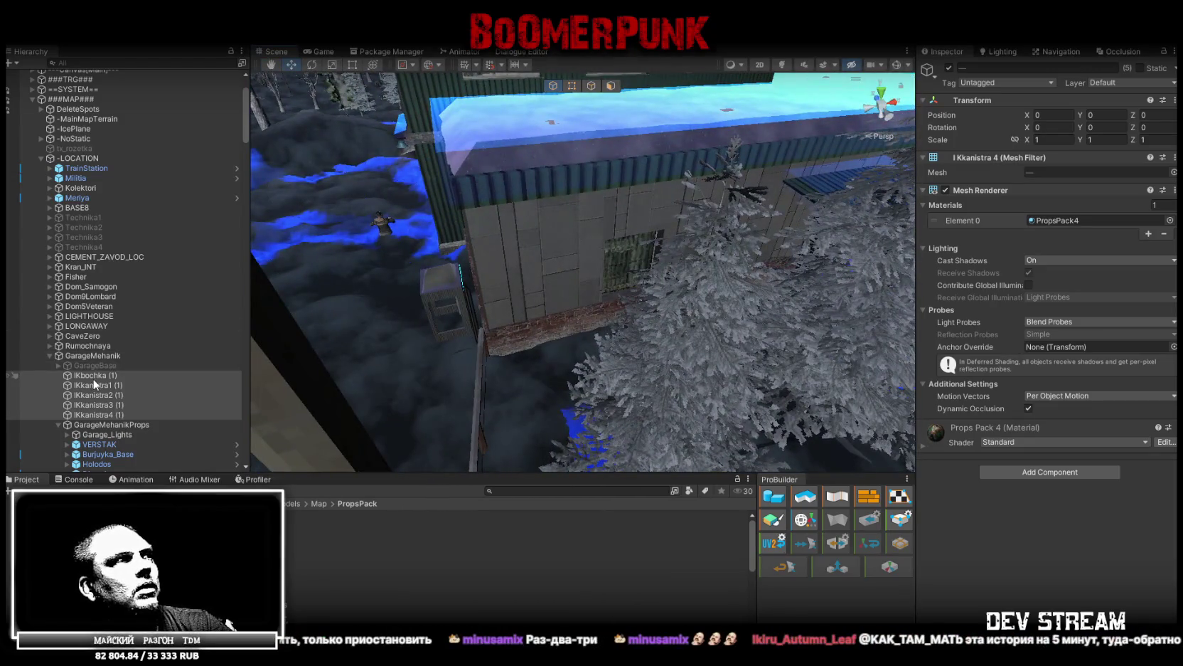
{"action": "left_click_drag", "start_coordinate": [101, 412], "coordinate": [101, 430]}
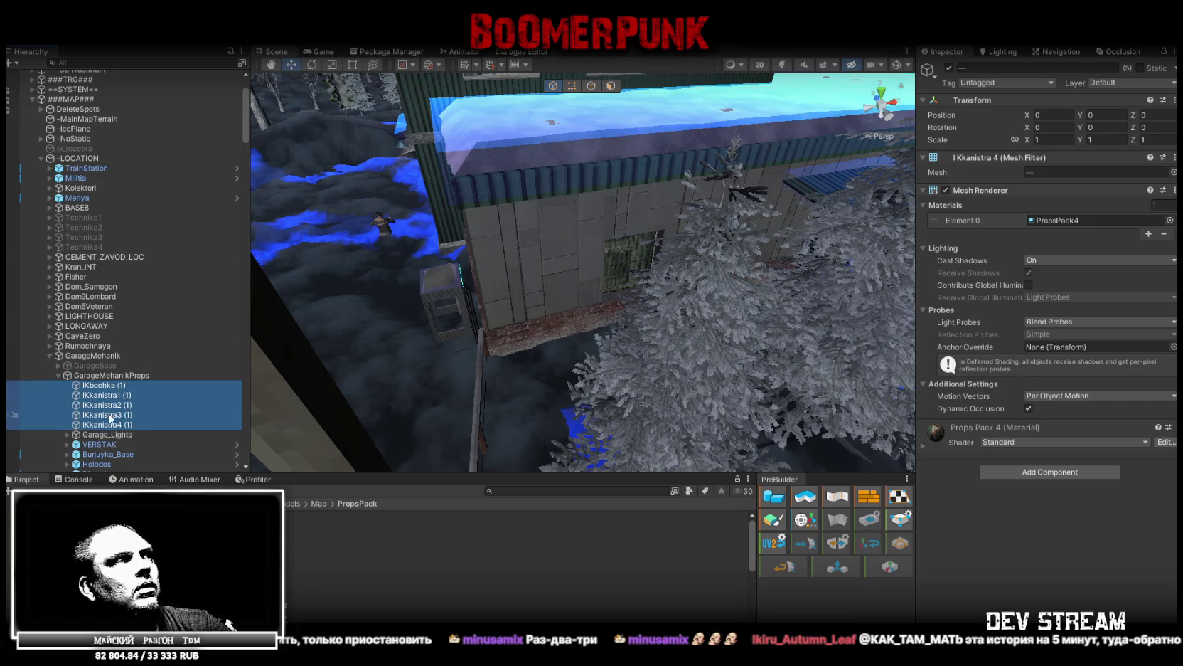
{"action": "double_click", "coordinate": [102, 425]}
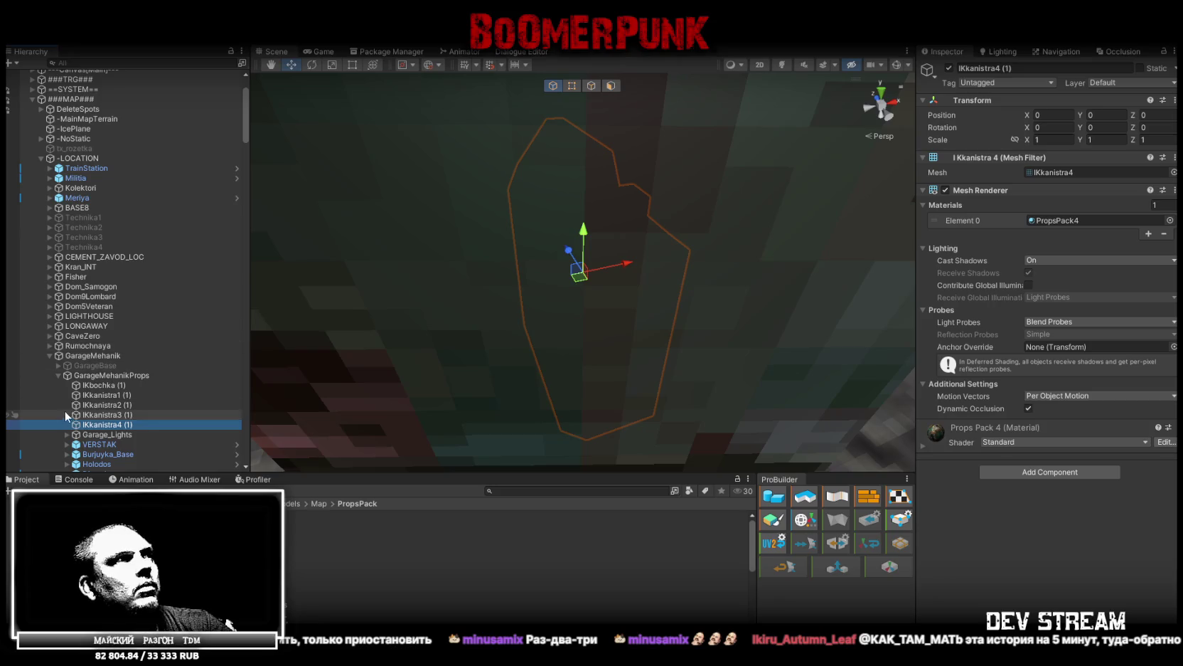
{"action": "scroll", "coordinate": [71, 406], "scroll_direction": "down", "scroll_amount": 3}
{"action": "double_click", "coordinate": [99, 296]}
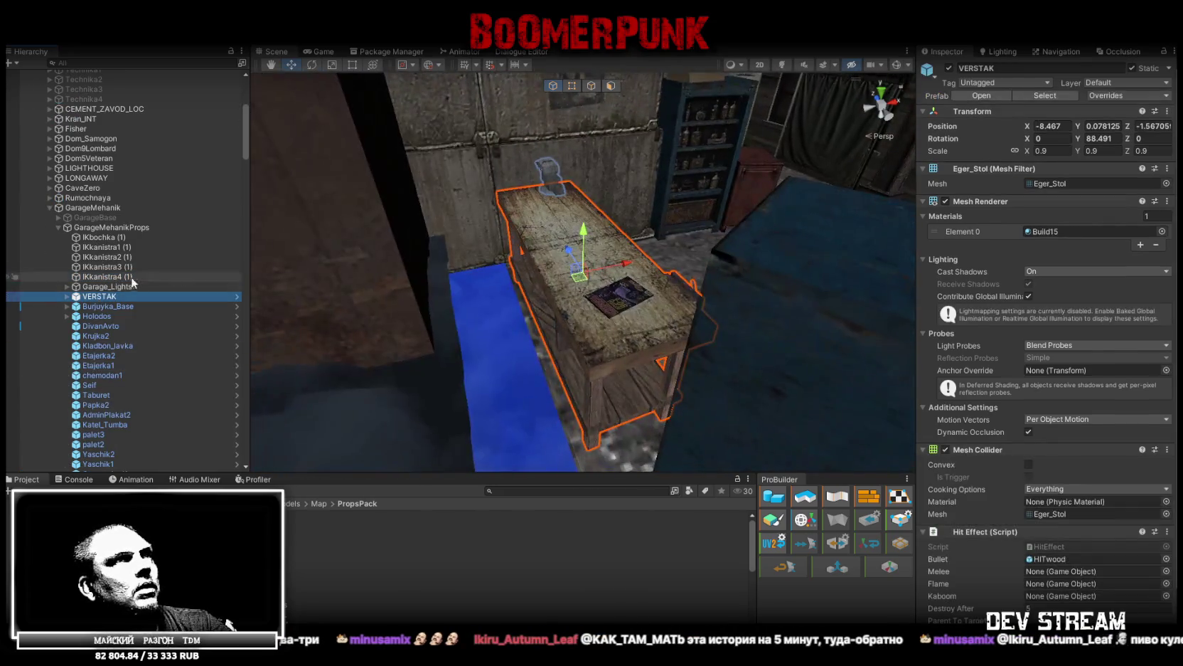
{"action": "left_click_drag", "start_coordinate": [342, 256], "coordinate": [306, 235]}
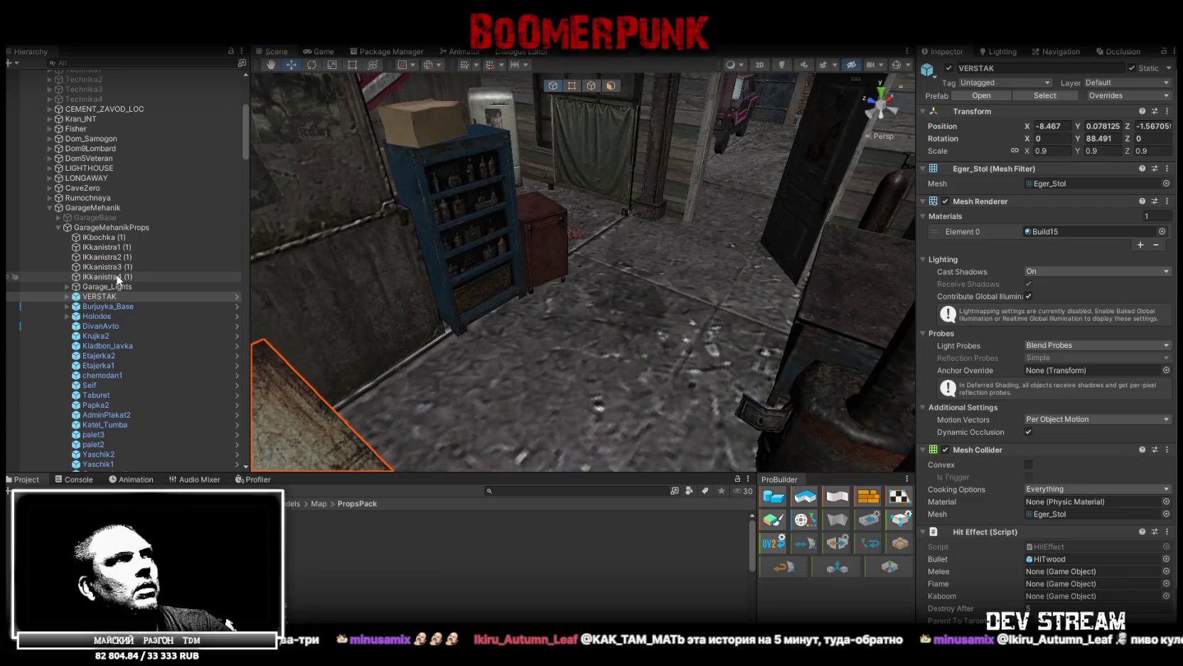
- Move the barrel and canisters out to the scene root, then into the Restoran group
{"action": "left_click", "coordinate": [118, 277]}
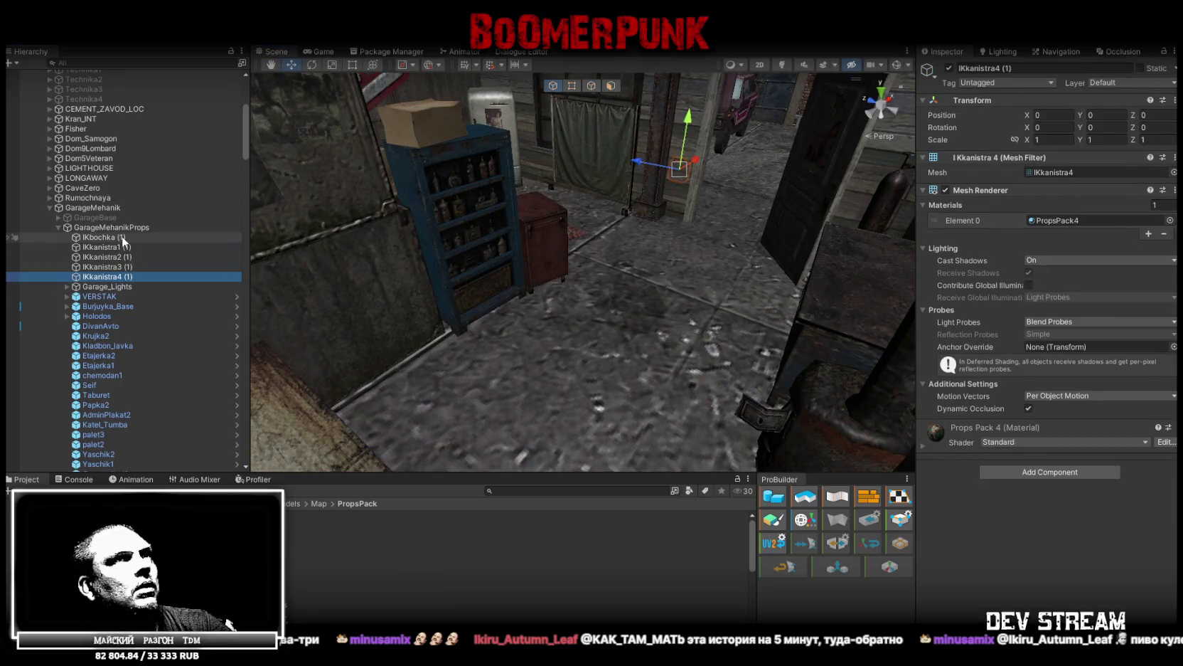
{"action": "left_click", "coordinate": [122, 242], "text": "shift"}
{"action": "left_click_drag", "start_coordinate": [119, 242], "coordinate": [104, 207]}
{"action": "left_click", "coordinate": [49, 257]}
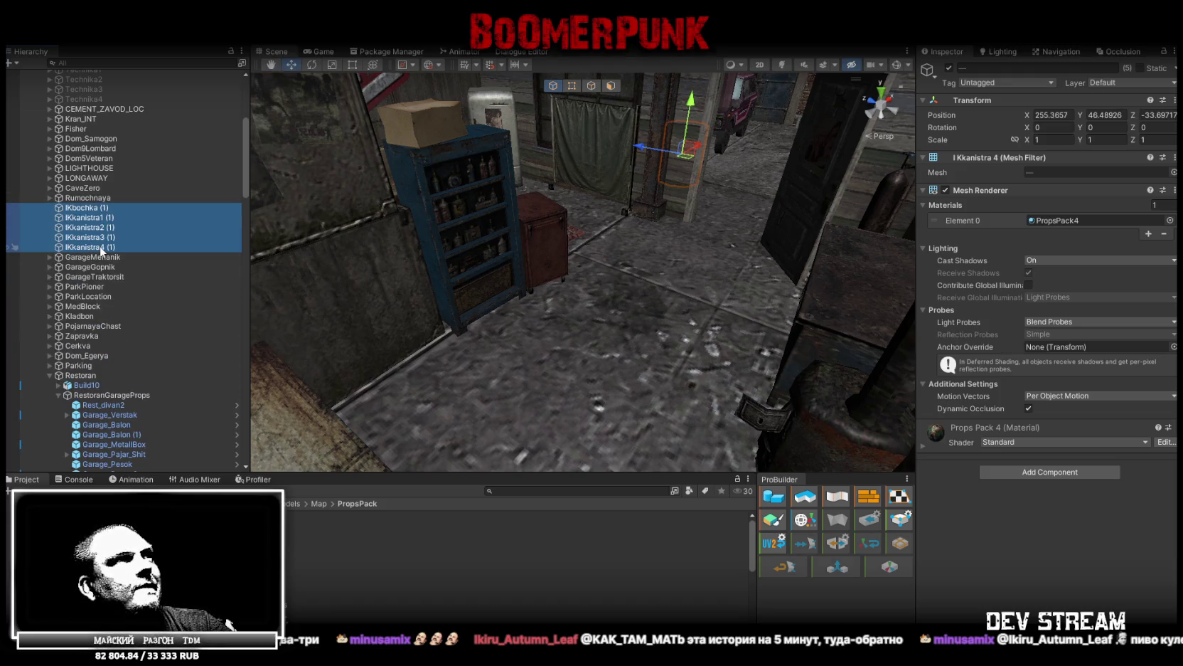
{"action": "mouse_move", "coordinate": [108, 252]}
{"action": "left_mouse_down"}
{"action": "mouse_move", "coordinate": [112, 404]}
{"action": "mouse_move", "coordinate": [107, 380]}
{"action": "left_mouse_up"}
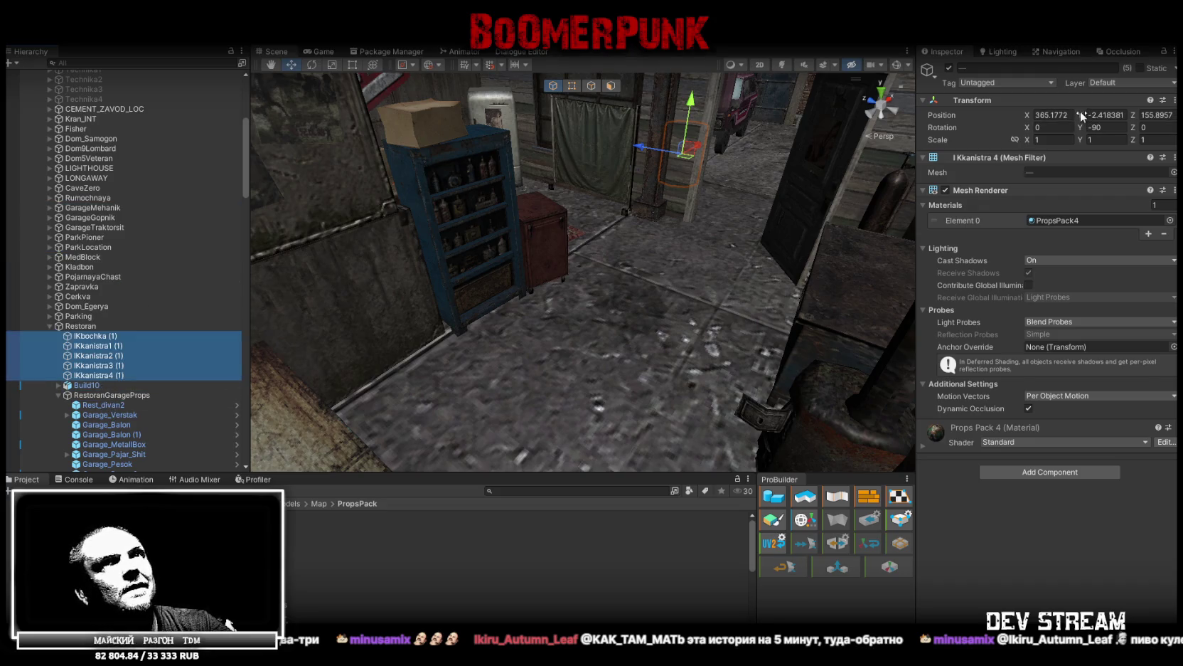
- Rename the barrel IKbochka by removing its (1) suffix
{"action": "double_click", "coordinate": [99, 404]}
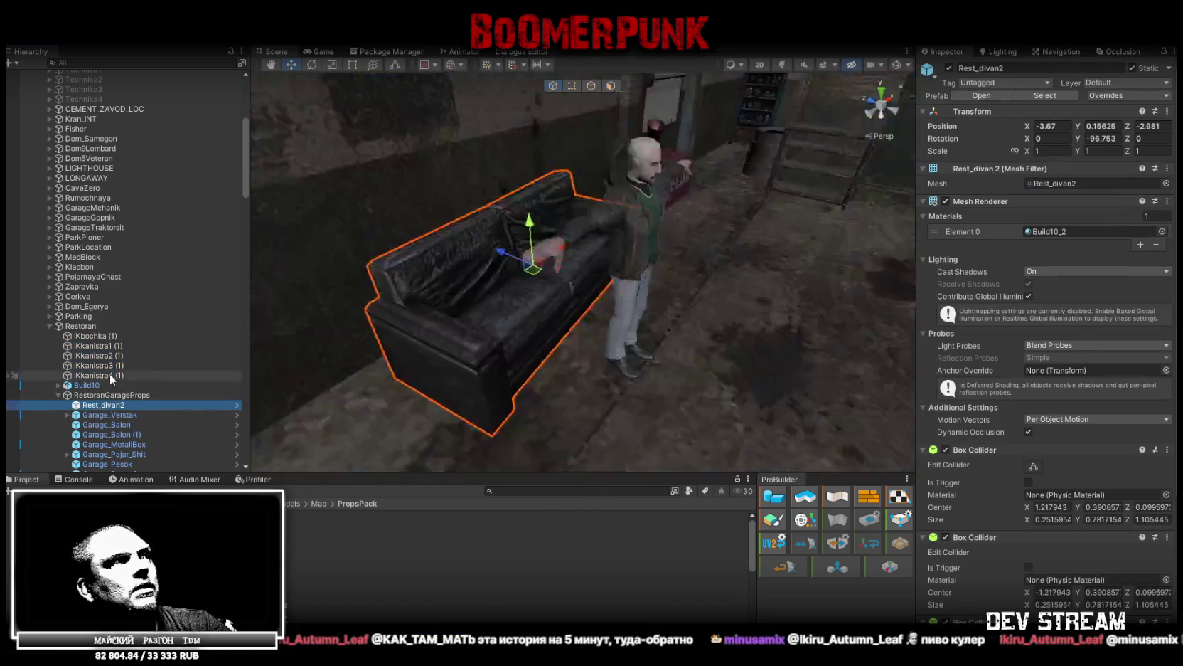
{"action": "left_click", "coordinate": [108, 374]}
{"action": "left_click", "coordinate": [118, 335], "text": "shift"}
{"action": "left_click", "coordinate": [122, 337]}
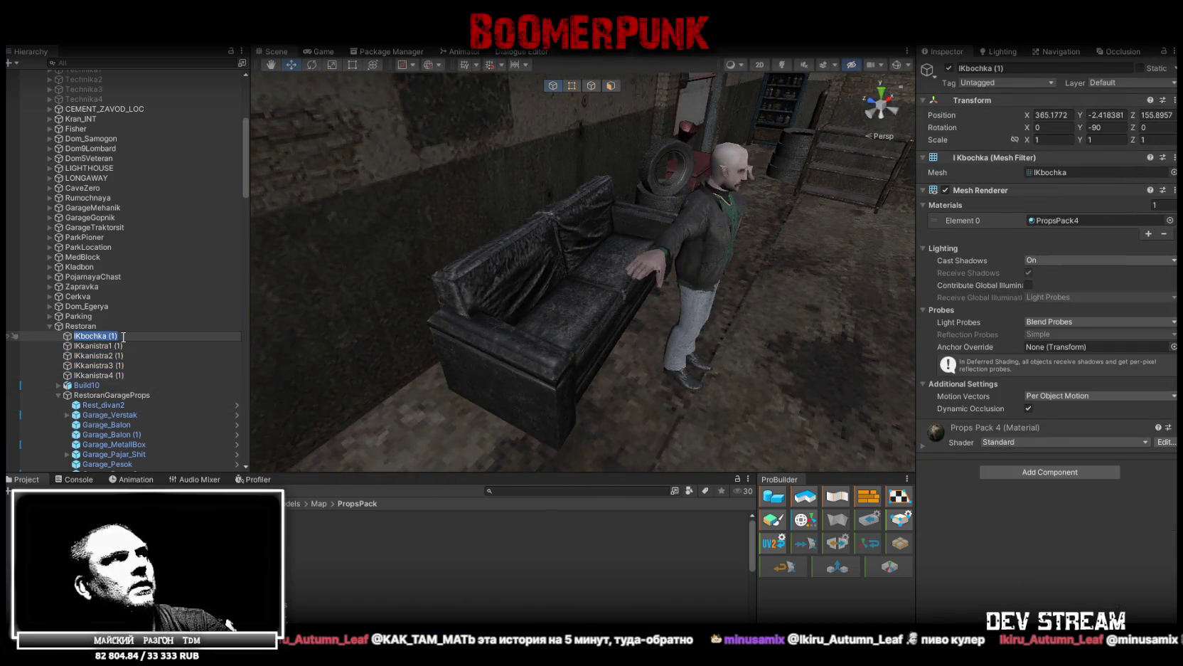
{"action": "left_click", "coordinate": [127, 335]}
{"action": "key", "text": "BackSpace"}
{"action": "key", "text": "BackSpace"}
{"action": "key", "text": "BackSpace"}
- Rename the canisters IKkanistra1, IKkanistra2 and IKkanistra3 without the (1) suffix
{"action": "left_click", "coordinate": [122, 347]}
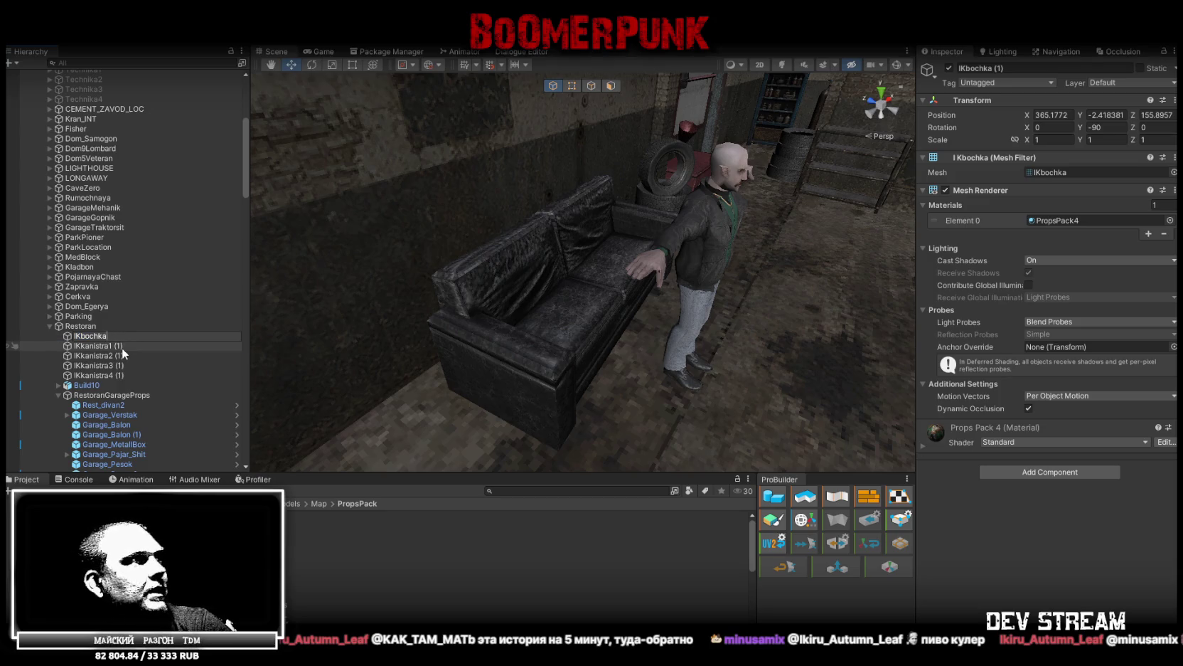
{"action": "left_click", "coordinate": [122, 347]}
{"action": "key", "text": "BackSpace"}
{"action": "key", "text": "BackSpace"}
{"action": "key", "text": "BackSpace"}
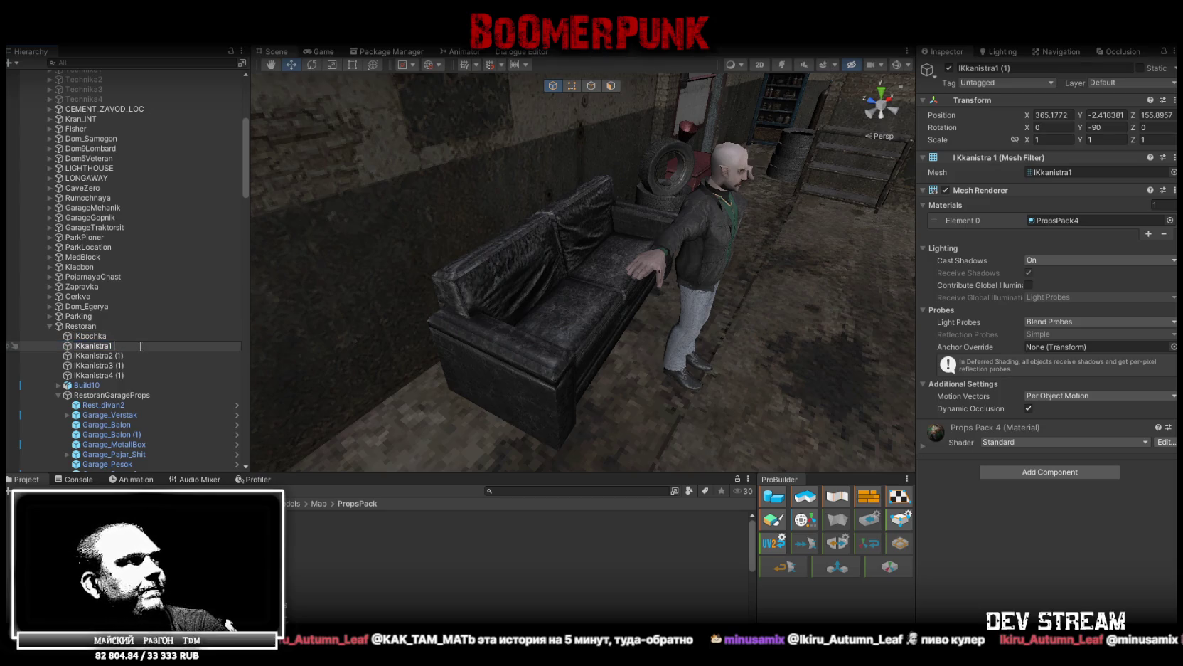
{"action": "left_click", "coordinate": [136, 356]}
{"action": "left_click", "coordinate": [134, 356]}
{"action": "key", "text": "BackSpace"}
{"action": "key", "text": "BackSpace"}
{"action": "key", "text": "BackSpace"}
{"action": "left_click", "coordinate": [133, 366]}
{"action": "left_click", "coordinate": [135, 365]}
{"action": "key", "text": "BackSpace"}
{"action": "key", "text": "BackSpace"}
{"action": "key", "text": "BackSpace"}
- Rename the last canister IKkanistra4, then select the barrel and all four canisters
{"action": "left_click", "coordinate": [131, 374]}
{"action": "left_click", "coordinate": [129, 375]}
{"action": "left_click", "coordinate": [133, 375]}
{"action": "key", "text": "BackSpace"}
{"action": "key", "text": "BackSpace"}
{"action": "key", "text": "BackSpace"}
{"action": "key", "text": "Return"}
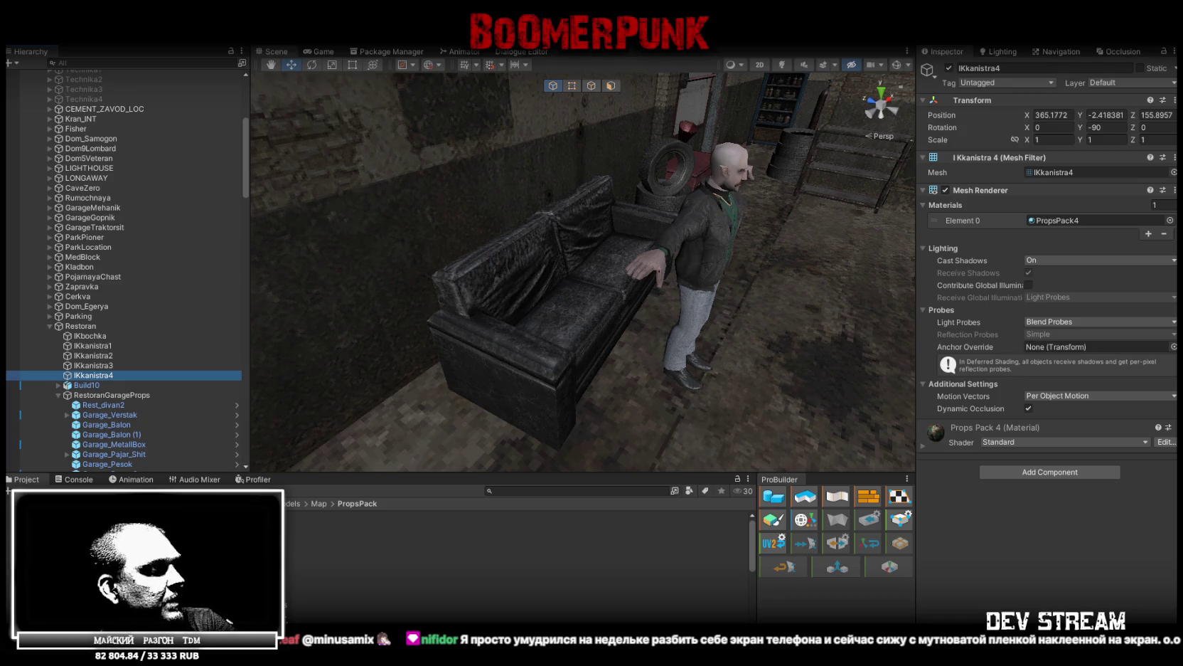
{"action": "left_click", "coordinate": [90, 341], "text": "shift"}
- Set the barrel and canisters' transform values to 0 and mark them Static
{"action": "left_click", "coordinate": [1059, 114]}
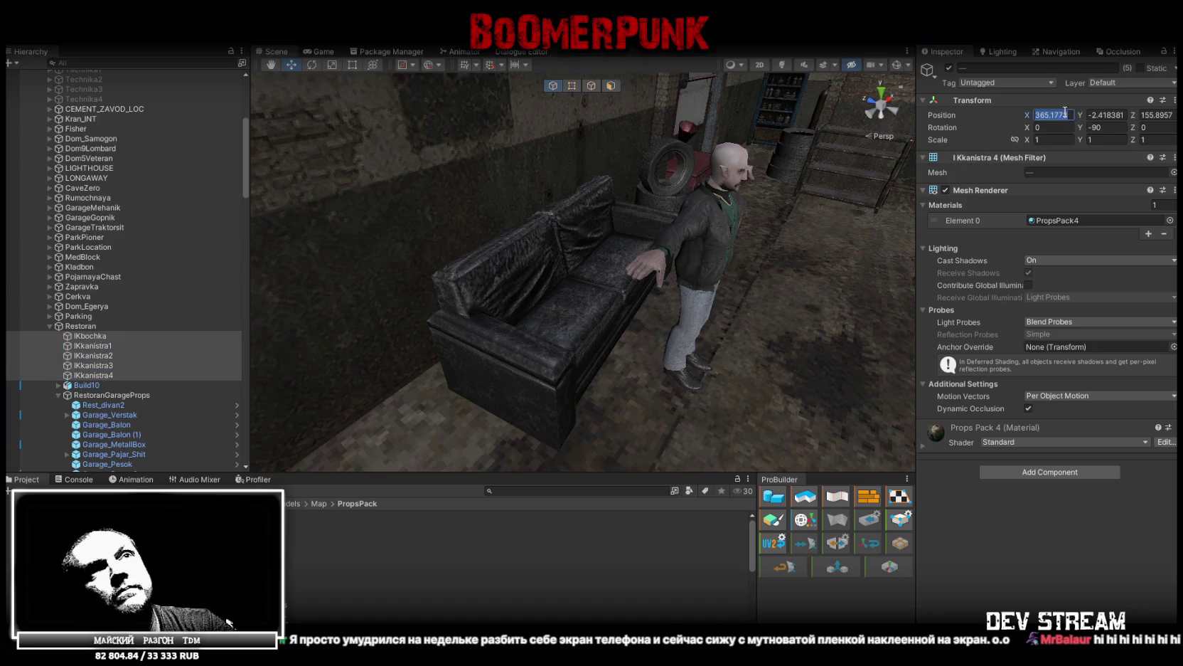
{"action": "type", "text": "0"}
{"action": "key", "text": "Tab"}
{"action": "type", "text": "0"}
{"action": "left_click", "coordinate": [1102, 127]}
{"action": "type", "text": "0"}
{"action": "left_click", "coordinate": [1155, 114]}
{"action": "type", "text": "0"}
{"action": "left_click", "coordinate": [1140, 67]}
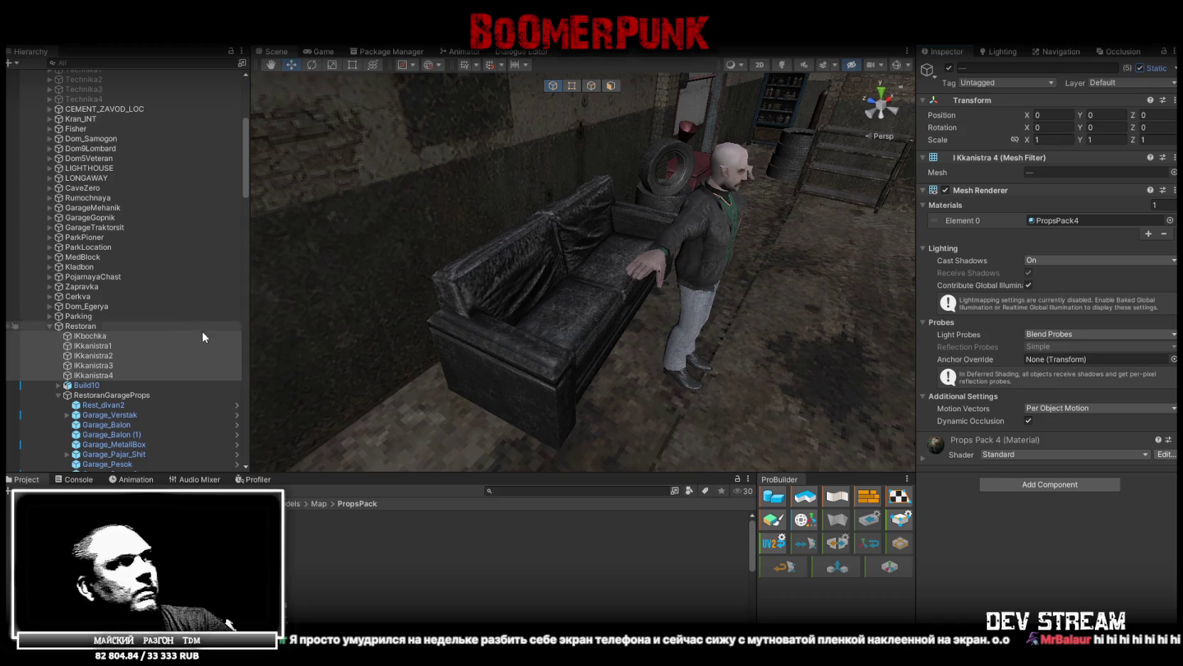
- Move the barrel and canisters beside the sofa, pulling the canisters clear of the barrel
{"action": "key", "text": "f"}
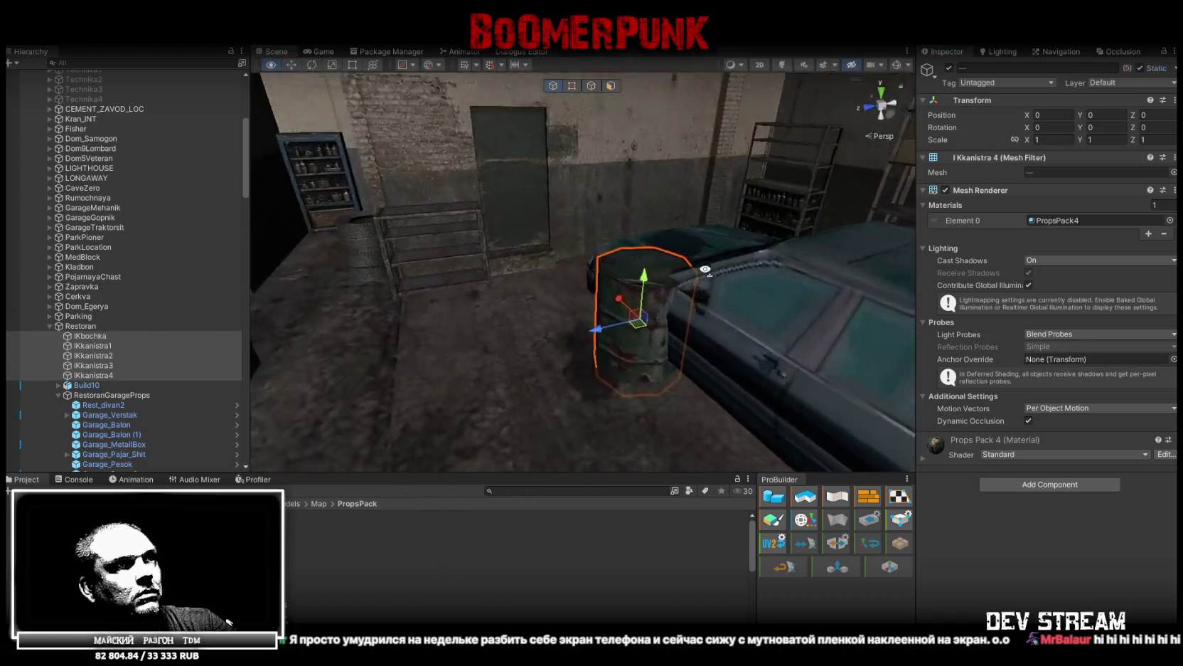
{"action": "mouse_move", "coordinate": [750, 392]}
{"action": "left_mouse_down"}
{"action": "mouse_move", "coordinate": [503, 325]}
{"action": "mouse_move", "coordinate": [471, 306]}
{"action": "mouse_move", "coordinate": [477, 362]}
{"action": "mouse_move", "coordinate": [435, 356]}
{"action": "mouse_move", "coordinate": [585, 342]}
{"action": "mouse_move", "coordinate": [562, 297]}
{"action": "mouse_move", "coordinate": [519, 335]}
{"action": "mouse_move", "coordinate": [775, 250]}
{"action": "mouse_move", "coordinate": [637, 281]}
{"action": "mouse_move", "coordinate": [578, 270]}
{"action": "left_mouse_up"}
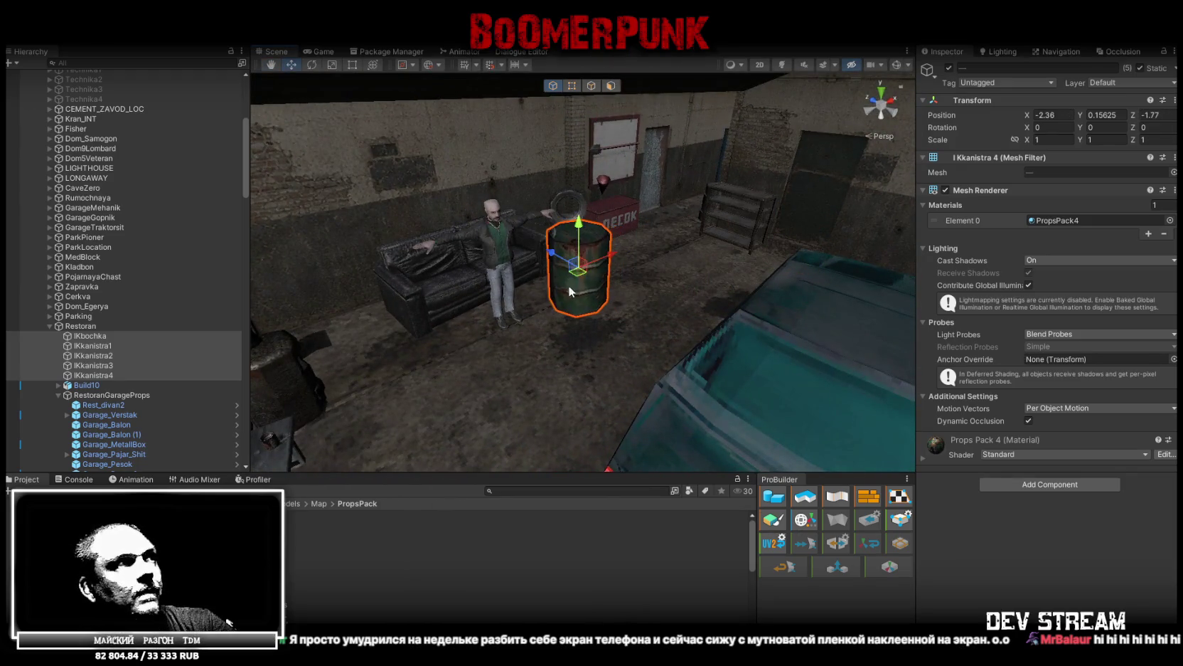
{"action": "double_click", "coordinate": [91, 344]}
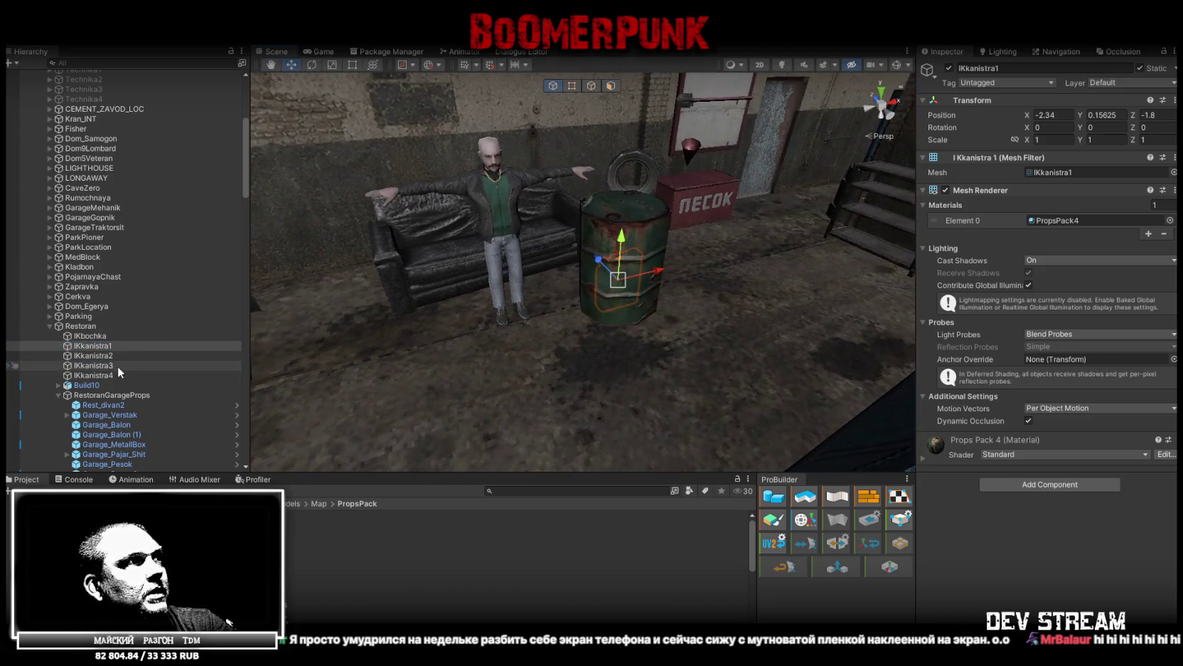
{"action": "left_click", "coordinate": [116, 374], "text": "shift"}
{"action": "mouse_move", "coordinate": [618, 279]}
{"action": "left_mouse_down"}
{"action": "mouse_move", "coordinate": [484, 316]}
{"action": "mouse_move", "coordinate": [570, 326]}
{"action": "mouse_move", "coordinate": [504, 238]}
{"action": "mouse_move", "coordinate": [532, 266]}
{"action": "mouse_move", "coordinate": [536, 302]}
{"action": "mouse_move", "coordinate": [546, 263]}
{"action": "left_mouse_up"}
{"action": "left_click", "coordinate": [1061, 138]}
{"action": "type", "text": ".75"}
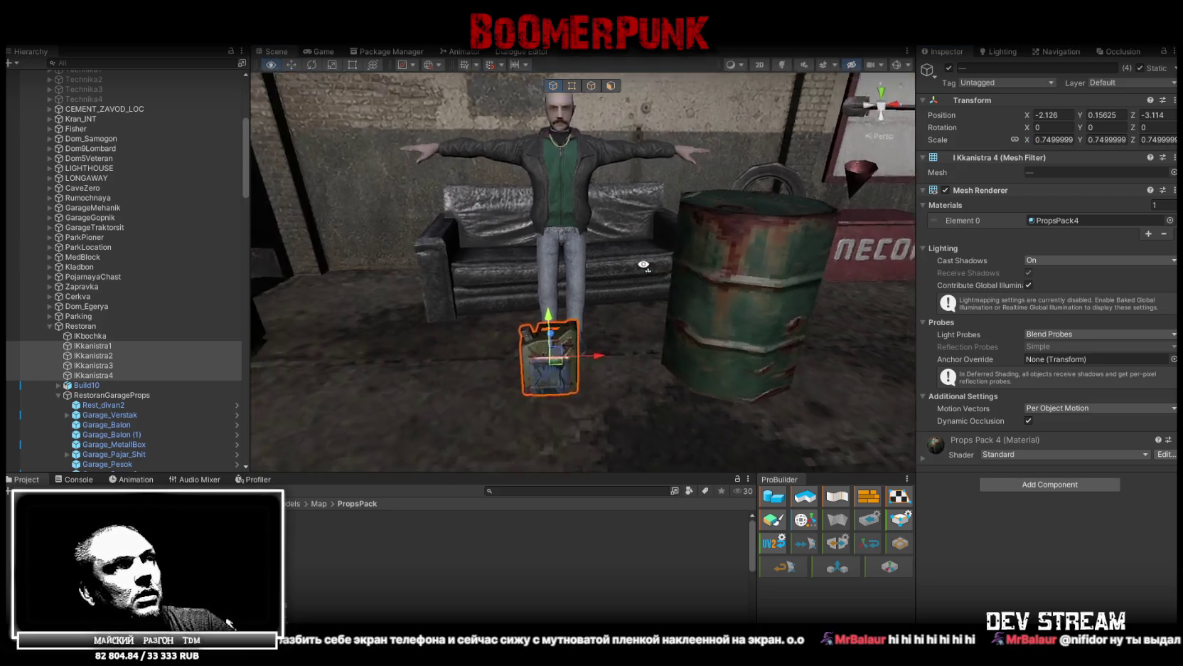
{"action": "key", "text": "Return"}
{"action": "key", "text": "f"}
{"action": "left_click", "coordinate": [1061, 140]}
{"action": "type", "text": "0.7"}
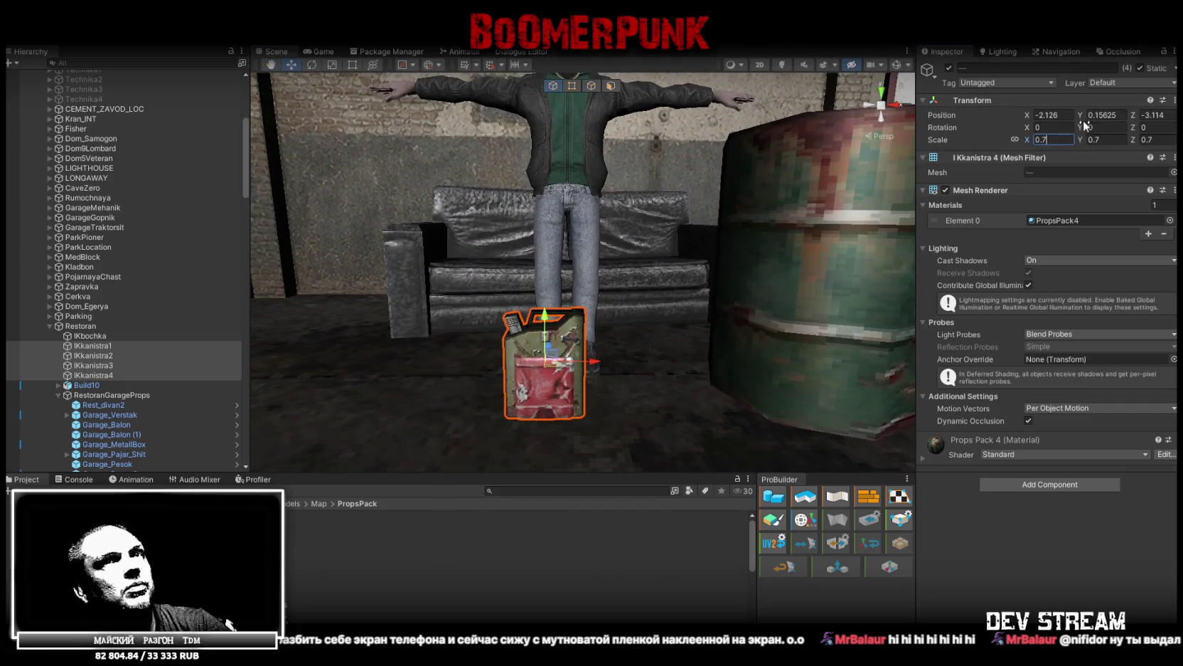
{"action": "mouse_move", "coordinate": [669, 199]}
{"action": "left_mouse_down"}
{"action": "mouse_move", "coordinate": [694, 193]}
{"action": "mouse_move", "coordinate": [754, 245]}
{"action": "mouse_move", "coordinate": [704, 206]}
{"action": "mouse_move", "coordinate": [690, 214]}
{"action": "left_mouse_up"}
{"action": "left_click", "coordinate": [686, 313]}
{"action": "left_click", "coordinate": [1045, 140]}
{"action": "type", "text": "0.8"}
{"action": "key", "text": "Return"}
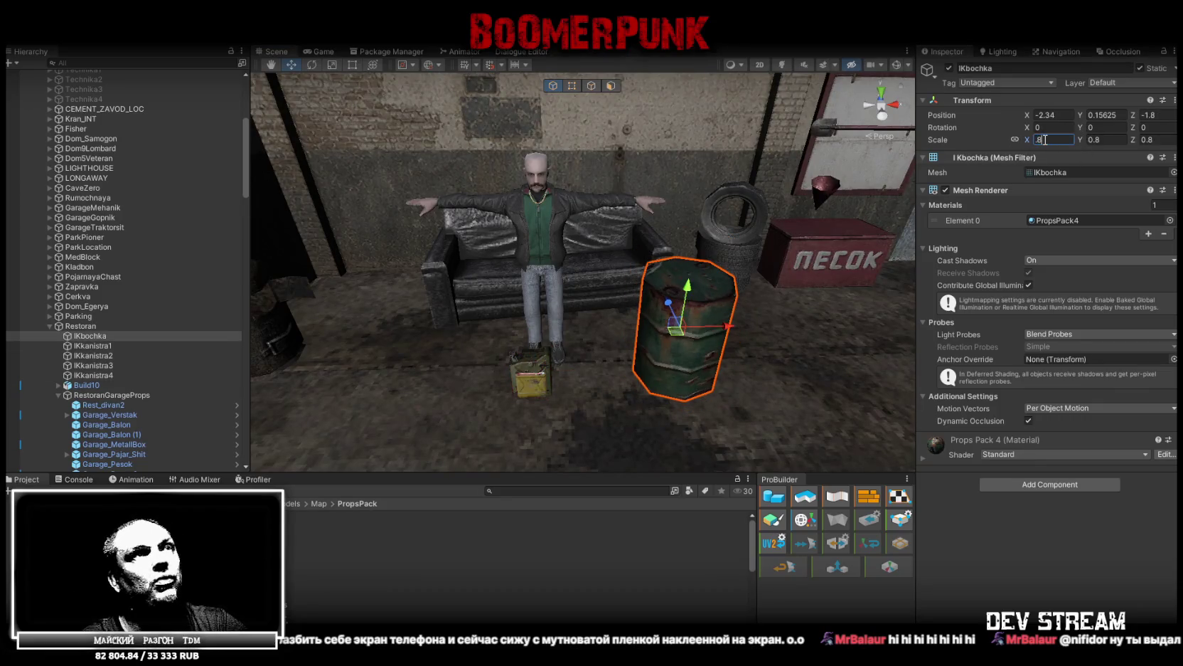
{"action": "mouse_move", "coordinate": [683, 263]}
{"action": "left_mouse_down"}
{"action": "mouse_move", "coordinate": [672, 254]}
{"action": "mouse_move", "coordinate": [684, 230]}
{"action": "left_mouse_up"}
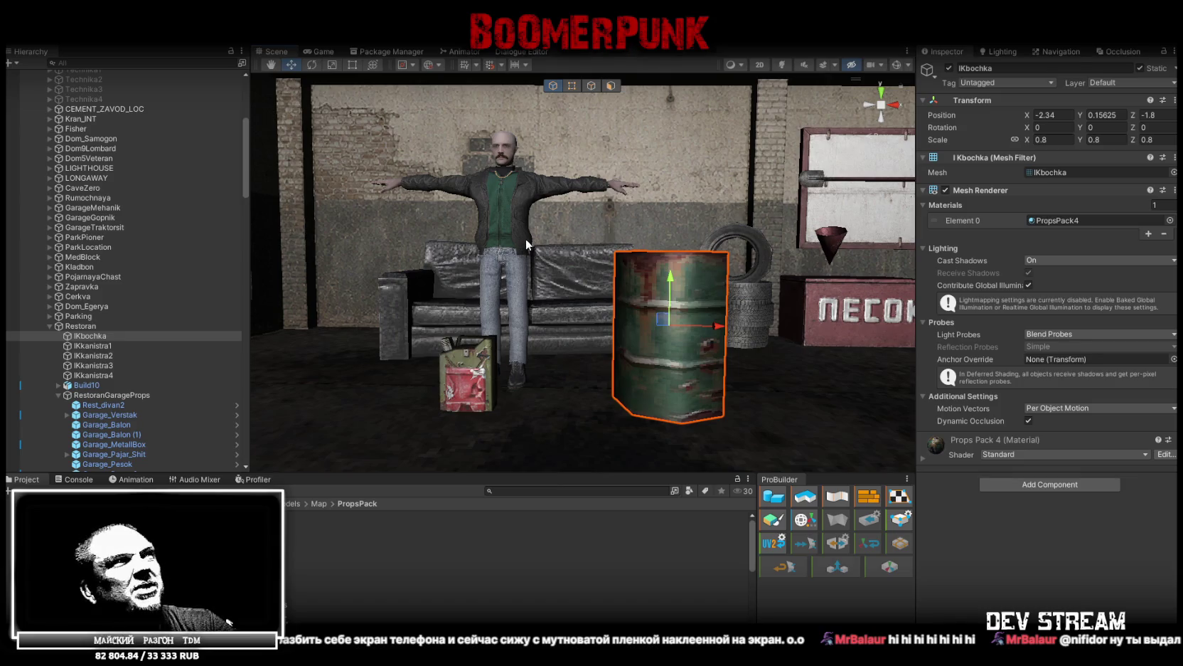
{"action": "left_click_drag", "start_coordinate": [553, 250], "coordinate": [635, 242]}
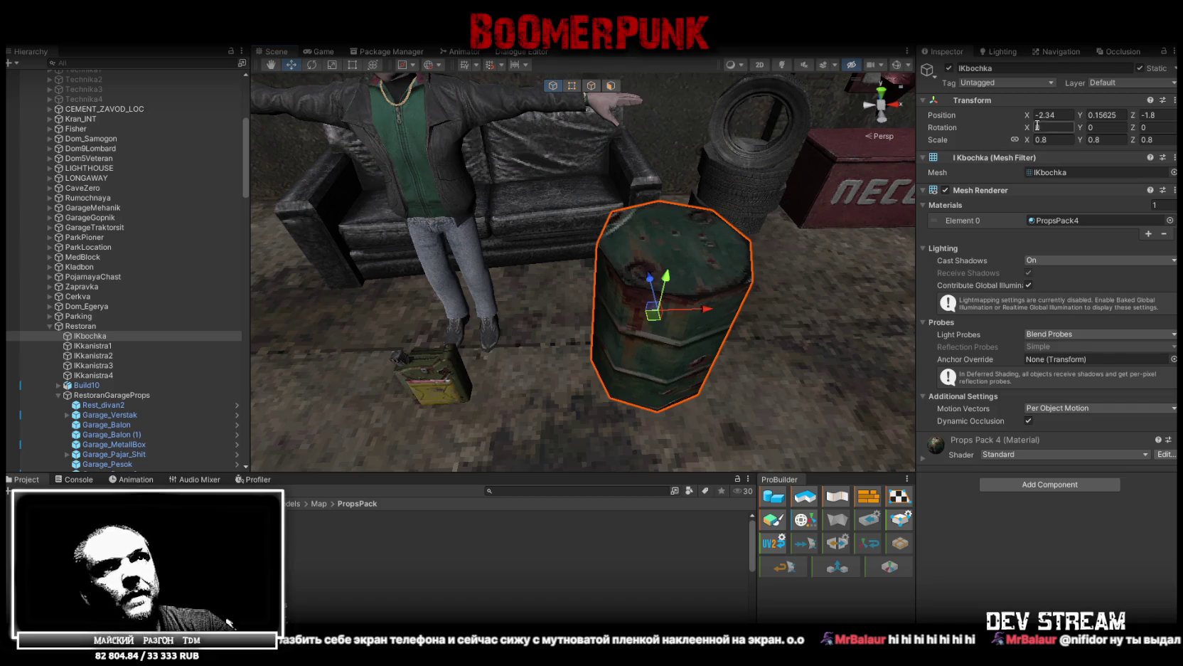
{"action": "mouse_move", "coordinate": [587, 204]}
{"action": "left_mouse_down"}
{"action": "mouse_move", "coordinate": [566, 218]}
{"action": "mouse_move", "coordinate": [562, 186]}
{"action": "left_mouse_up"}
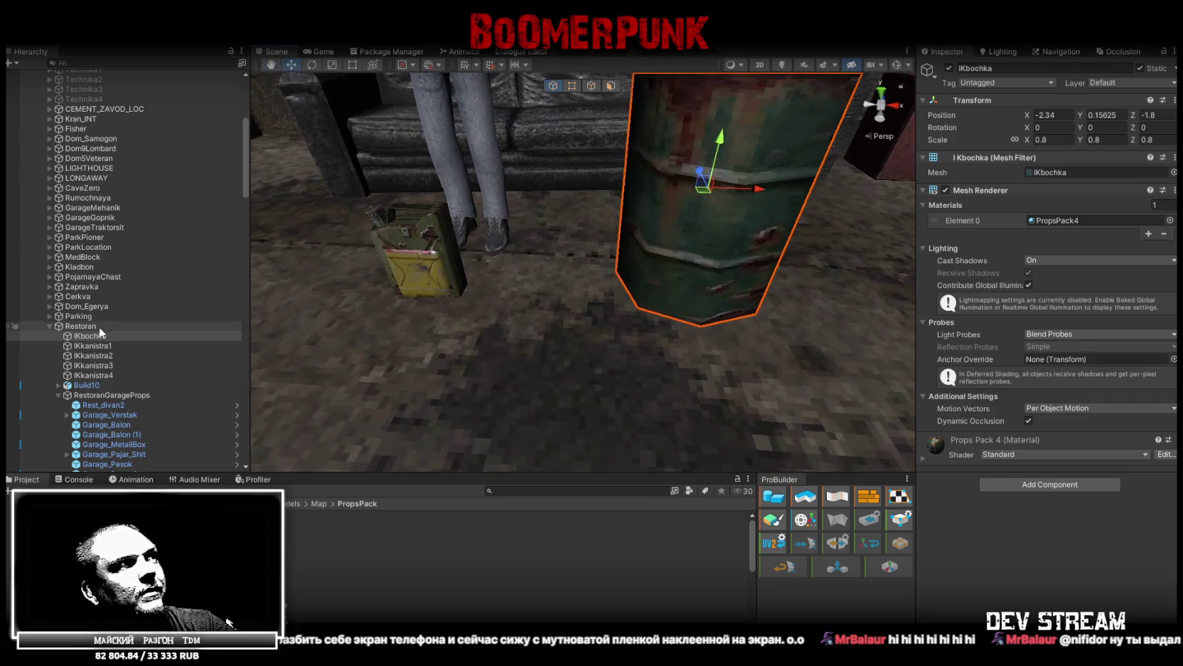
{"action": "scroll", "coordinate": [501, 313], "scroll_direction": "down", "scroll_amount": 5}
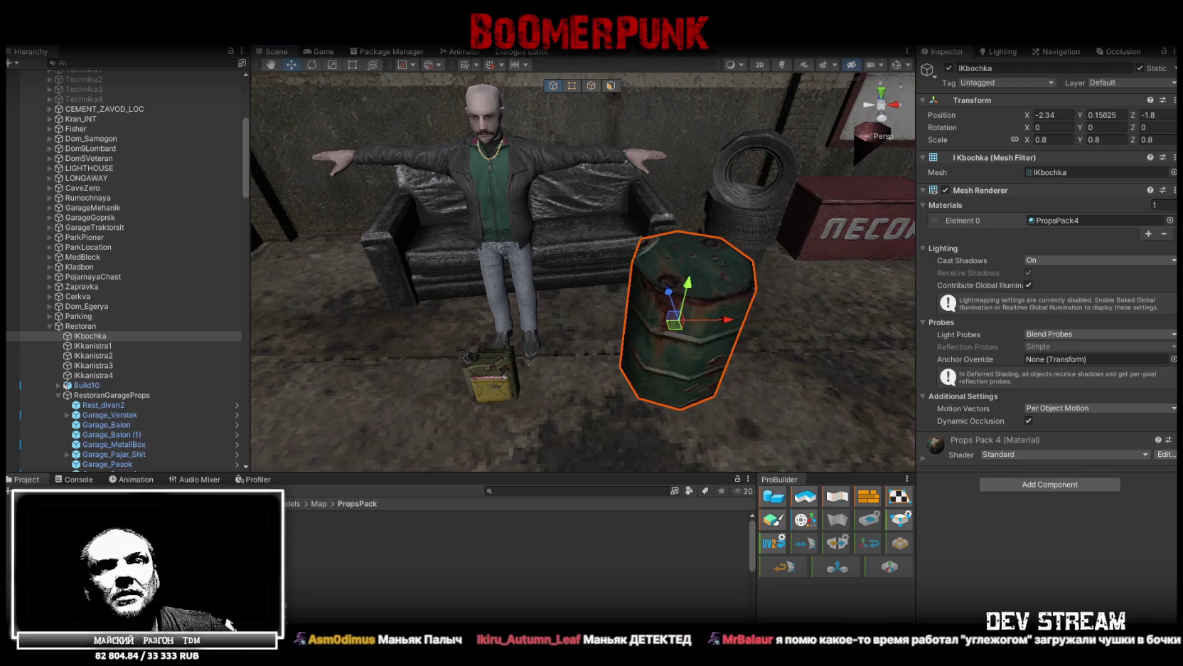
{"action": "mouse_move", "coordinate": [633, 390]}
{"action": "left_mouse_down"}
{"action": "mouse_move", "coordinate": [783, 321]}
{"action": "mouse_move", "coordinate": [669, 277]}
{"action": "mouse_move", "coordinate": [562, 318]}
{"action": "mouse_move", "coordinate": [325, 259]}
{"action": "mouse_move", "coordinate": [466, 267]}
{"action": "mouse_move", "coordinate": [751, 346]}
{"action": "mouse_move", "coordinate": [285, 335]}
{"action": "left_mouse_up"}
{"action": "double_click", "coordinate": [235, 332]}
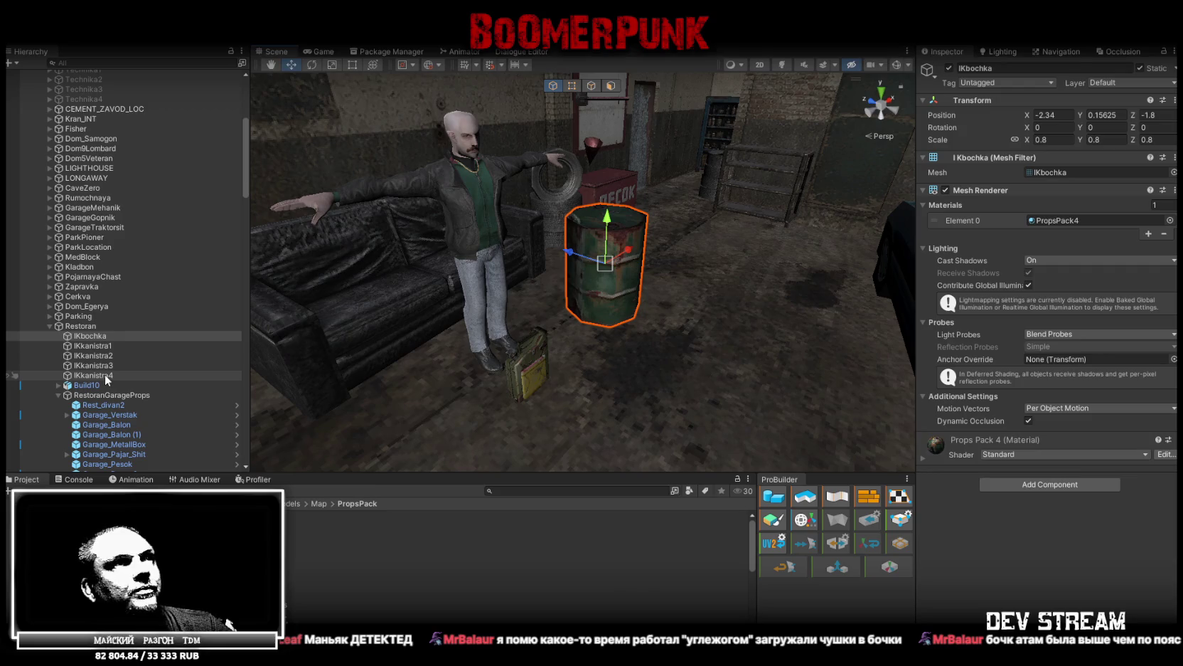
{"action": "left_click", "coordinate": [534, 352]}
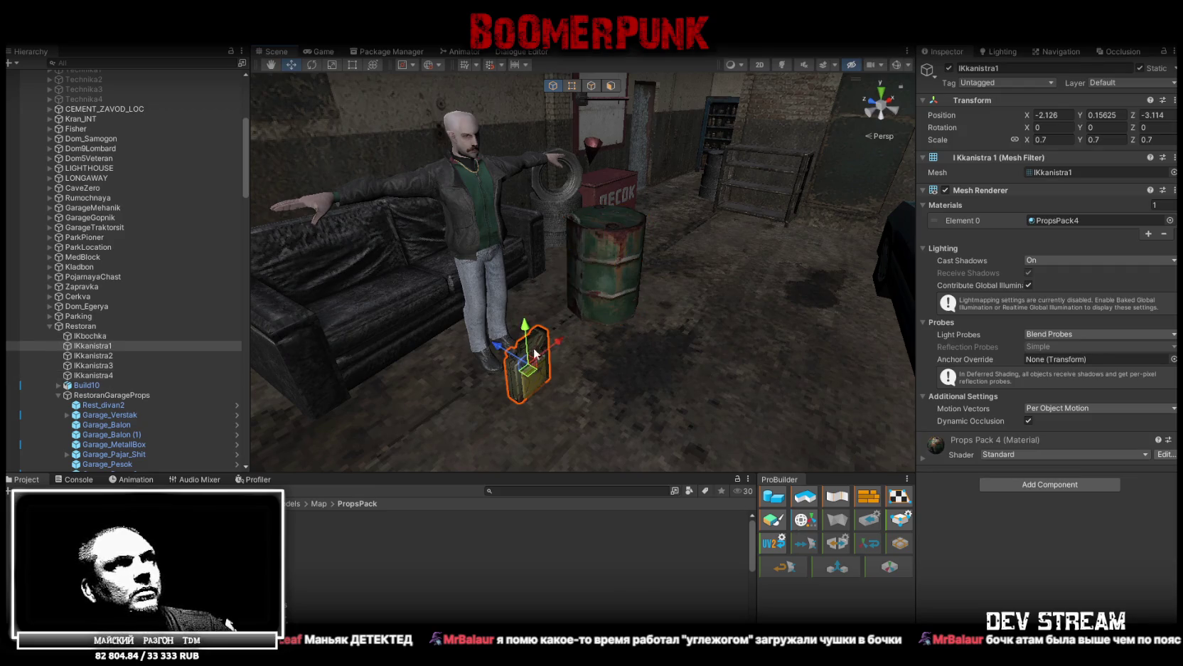
- Add a Box Collider to all four canisters and begin adjusting its bounds
{"action": "left_click", "coordinate": [109, 374], "text": "shift"}
{"action": "left_click", "coordinate": [1021, 483]}
{"action": "type", "text": "coll"}
{"action": "left_click", "coordinate": [1022, 520]}
{"action": "key", "text": "f"}
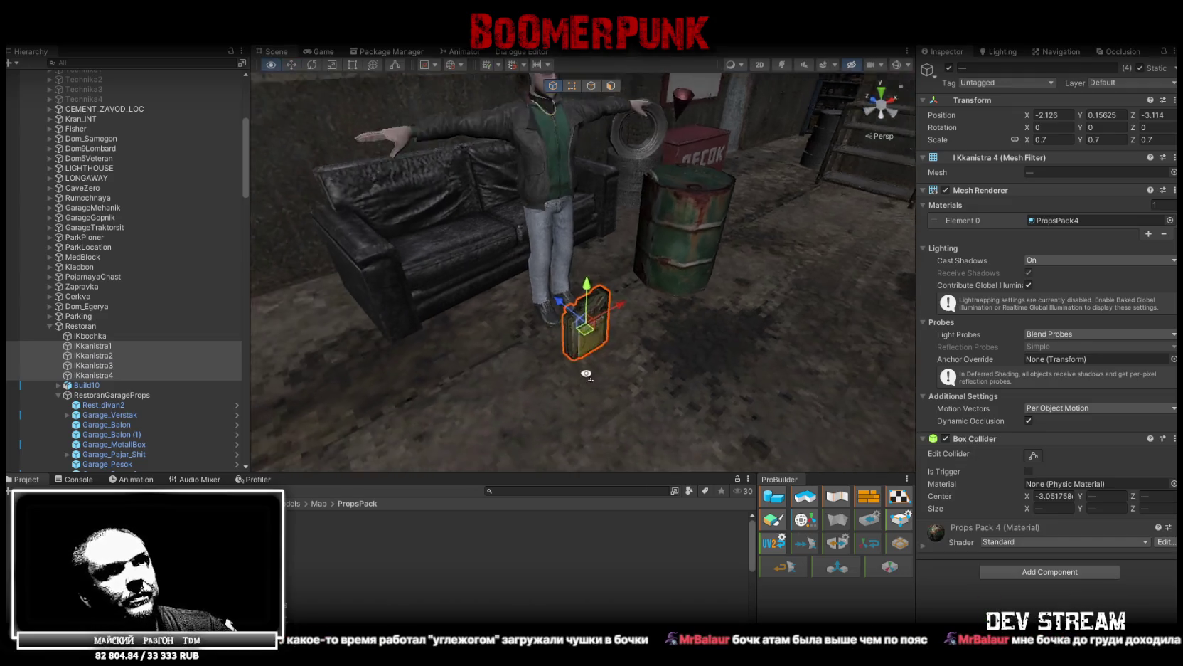
{"action": "left_click", "coordinate": [1035, 456]}
{"action": "scroll", "coordinate": [655, 255], "scroll_direction": "down", "scroll_amount": 5}
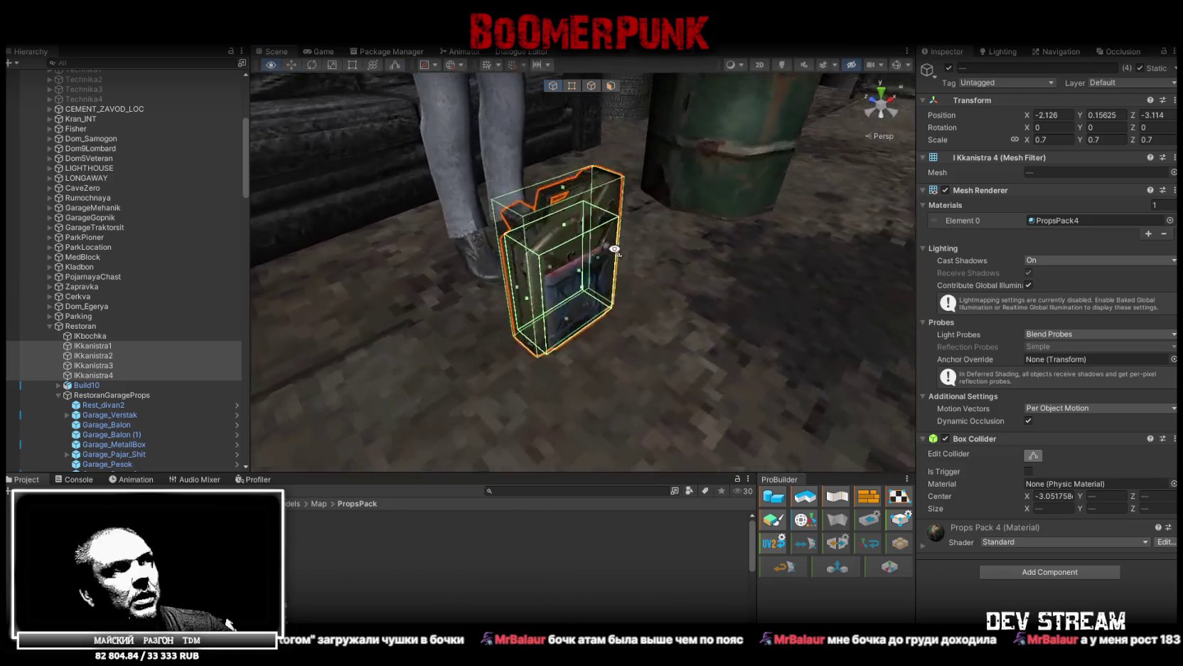
{"action": "scroll", "coordinate": [655, 254], "scroll_direction": "down", "scroll_amount": 5}
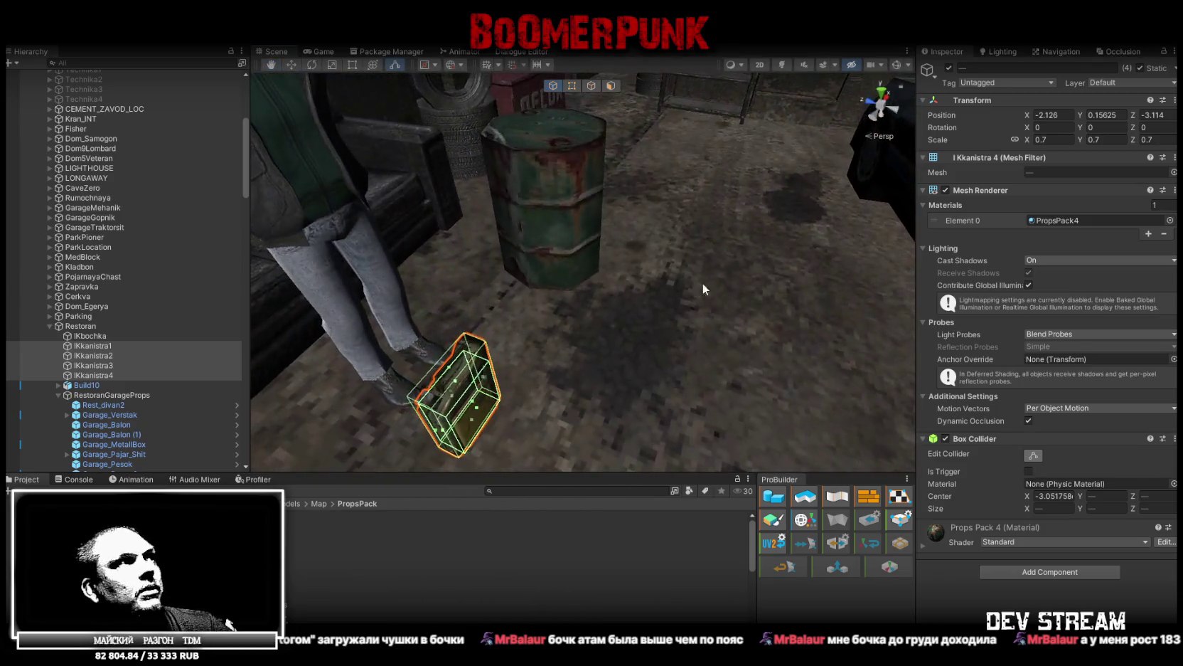
- Give the IKbochka barrel a convex Mesh Collider and show collider wireframes
{"action": "left_click", "coordinate": [111, 335]}
{"action": "left_click", "coordinate": [1095, 483]}
{"action": "type", "text": "coll"}
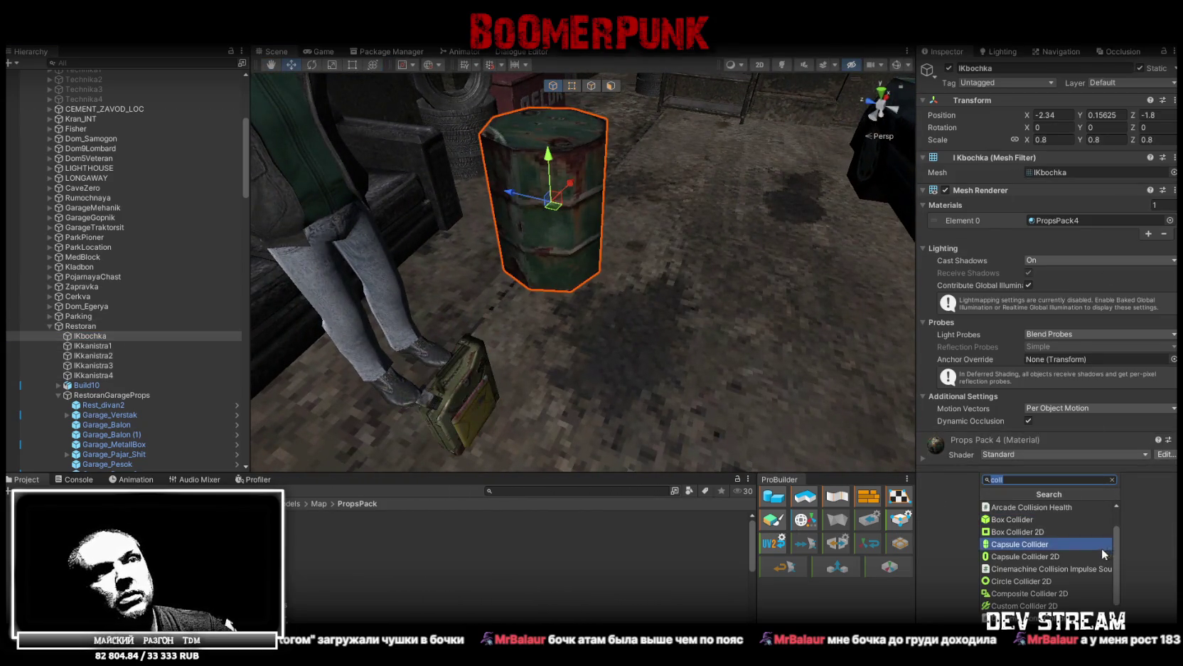
{"action": "left_click", "coordinate": [1045, 617]}
{"action": "left_click", "coordinate": [1028, 453]}
{"action": "left_click", "coordinate": [898, 66]}
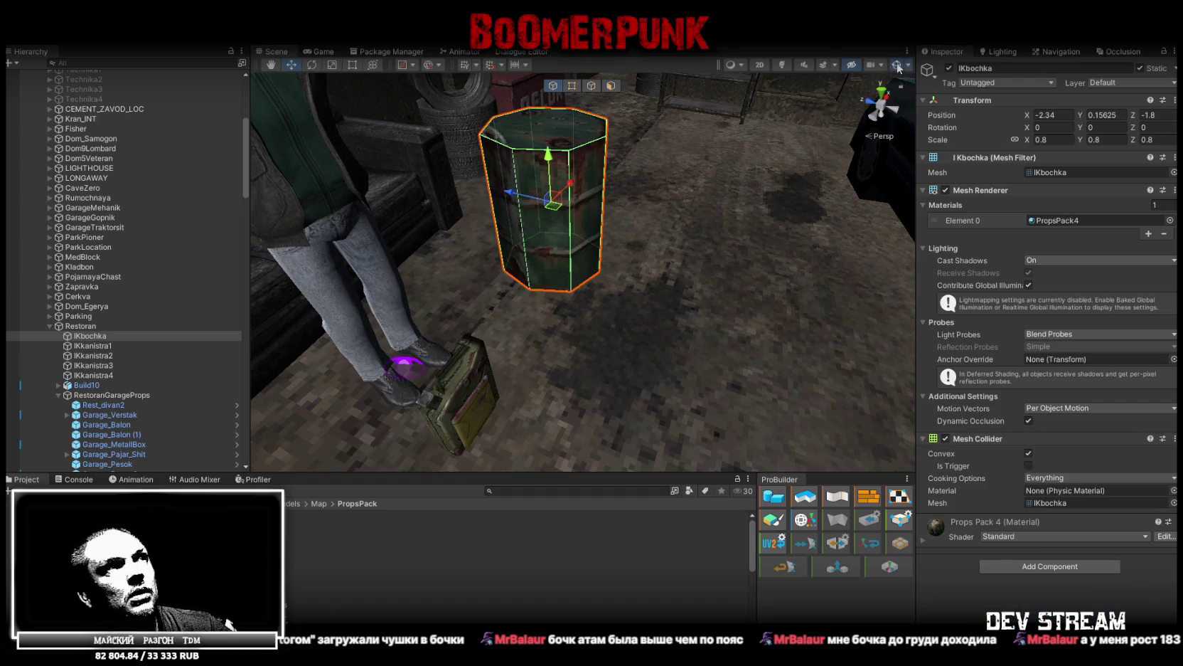
{"action": "left_click_drag", "start_coordinate": [717, 247], "coordinate": [527, 278]}
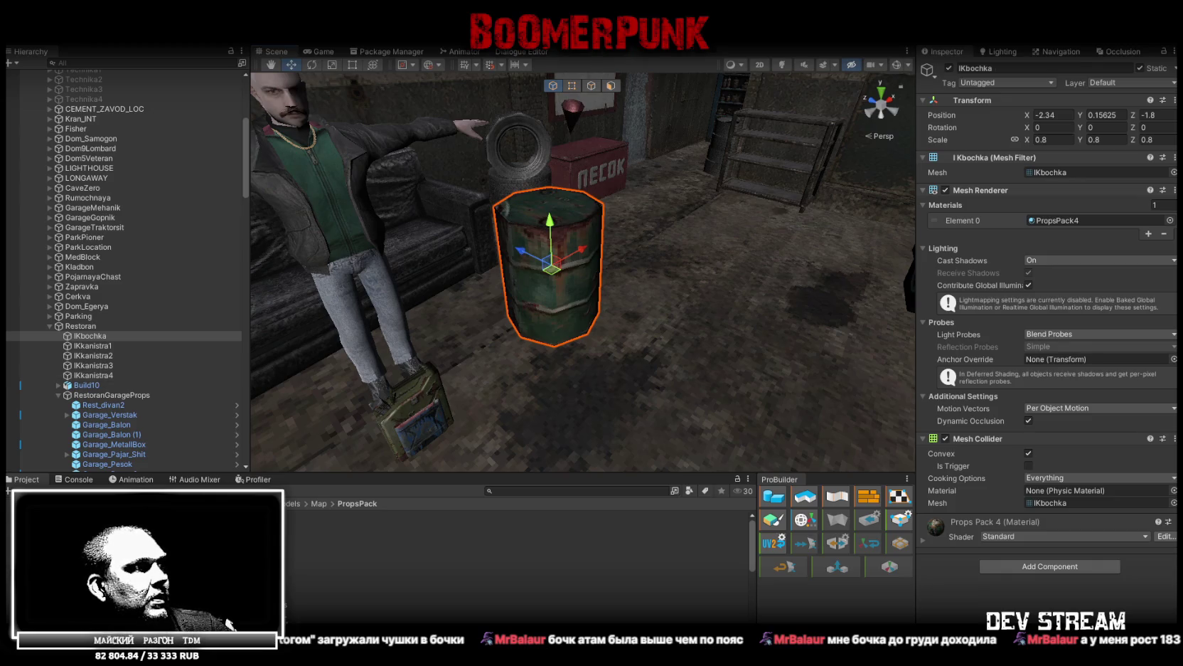
- Open the PropsPack prefab folder and drag the five props toward it
{"action": "left_click", "coordinate": [106, 540]}
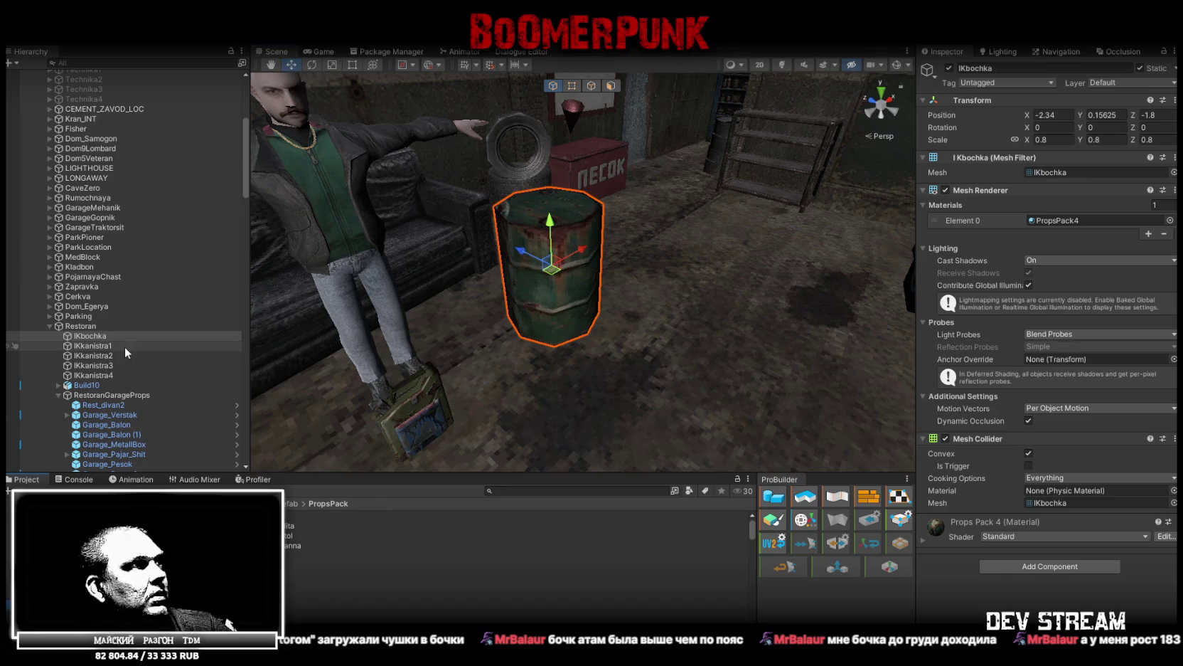
{"action": "left_click", "coordinate": [102, 373], "text": "shift"}
{"action": "mouse_move", "coordinate": [102, 373]}
{"action": "left_mouse_down"}
{"action": "mouse_move", "coordinate": [103, 435]}
{"action": "mouse_move", "coordinate": [141, 529]}
{"action": "left_mouse_up"}
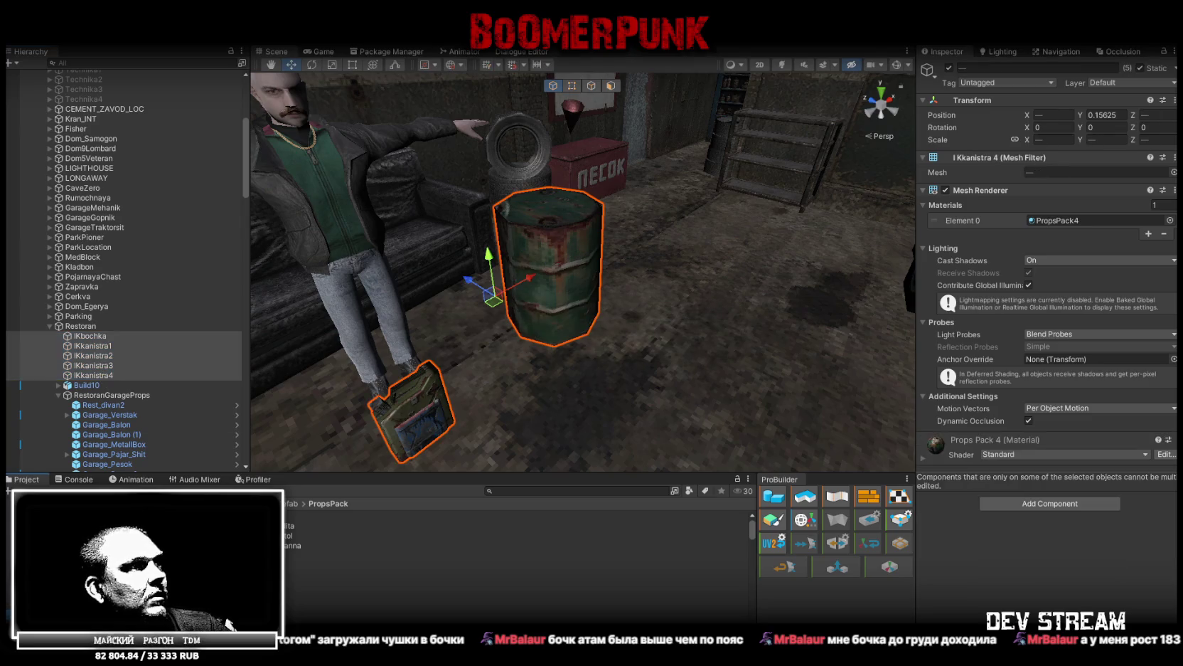
- Save the five props as prefabs in PropsPack and zero the barrel prefab's position
{"action": "left_click_drag", "start_coordinate": [140, 529], "coordinate": [141, 529]}
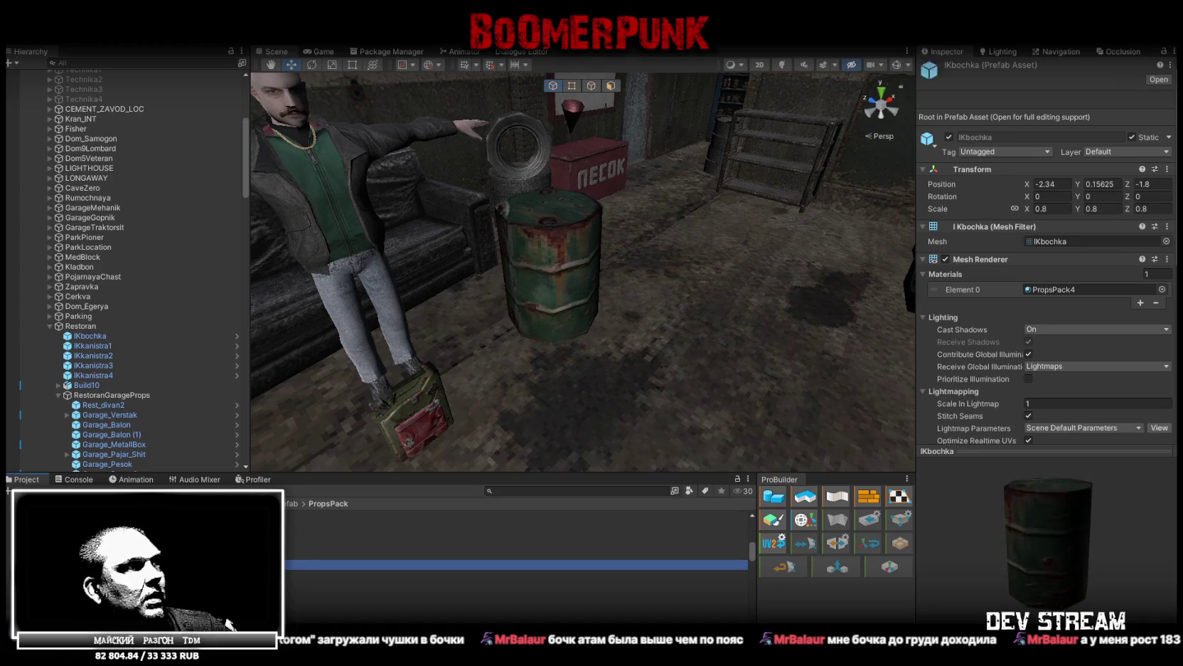
{"action": "left_click", "coordinate": [1060, 184]}
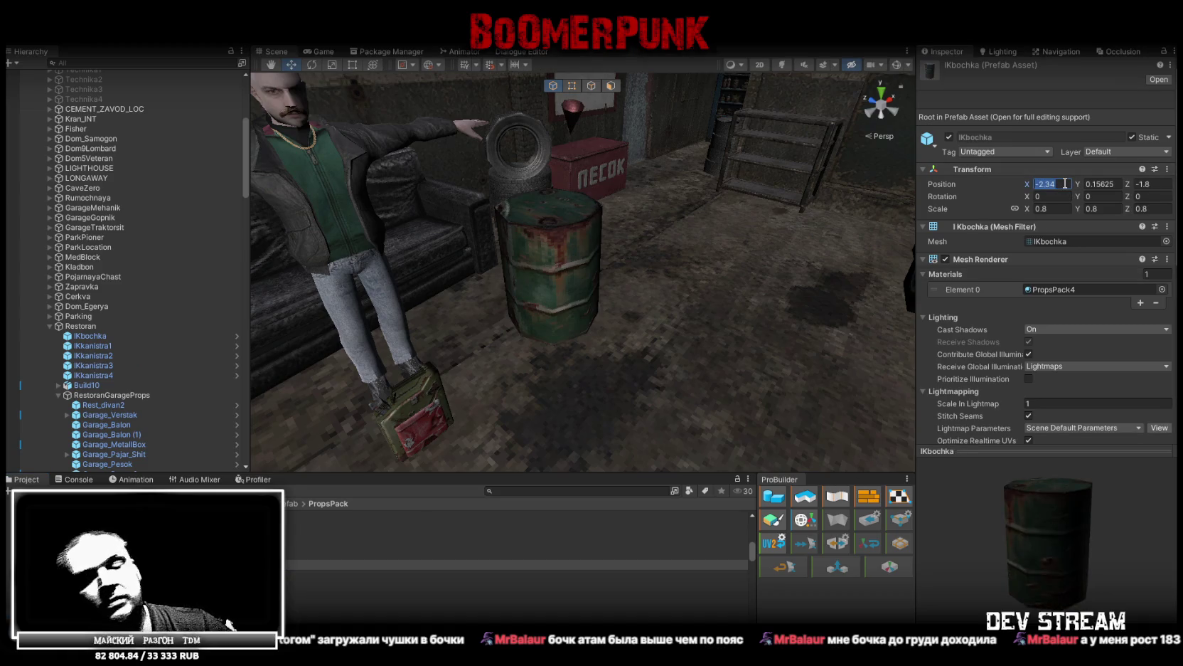
{"action": "type", "text": "0"}
{"action": "key", "text": "Tab"}
{"action": "type", "text": "0"}
{"action": "key", "text": "Tab"}
{"action": "type", "text": "0"}
{"action": "key", "text": "shift+Tab"}
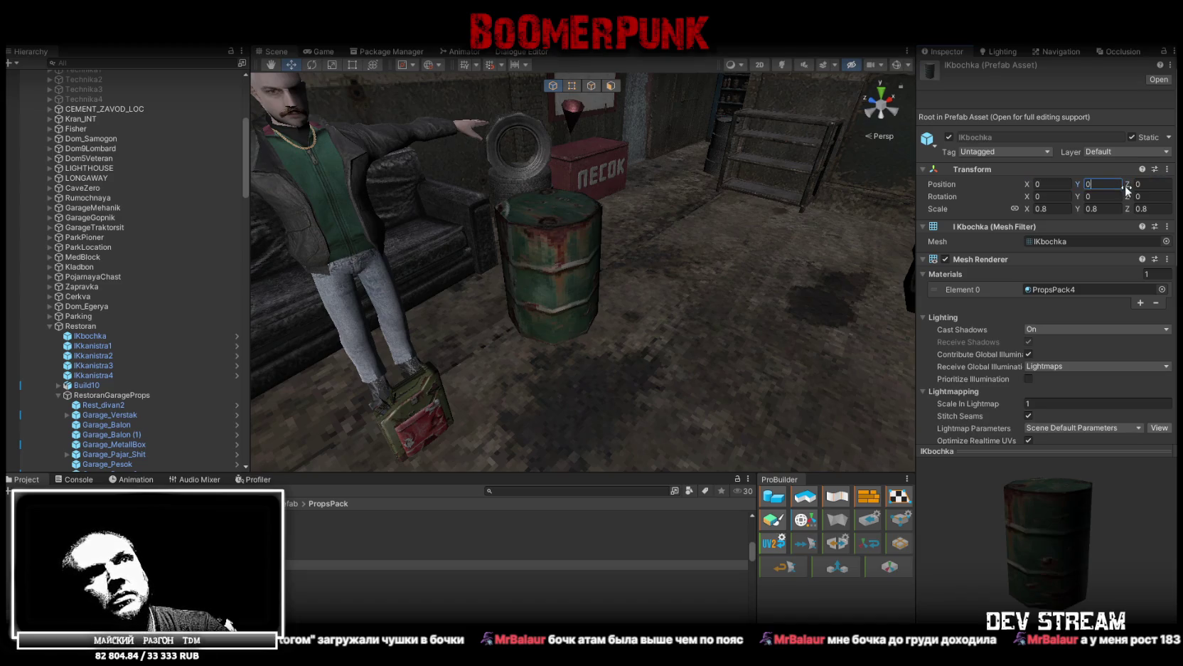
- Set the four canister prefabs' position to 0, 0, 0
{"action": "left_click", "coordinate": [498, 570]}
{"action": "left_click", "coordinate": [498, 604], "text": "shift"}
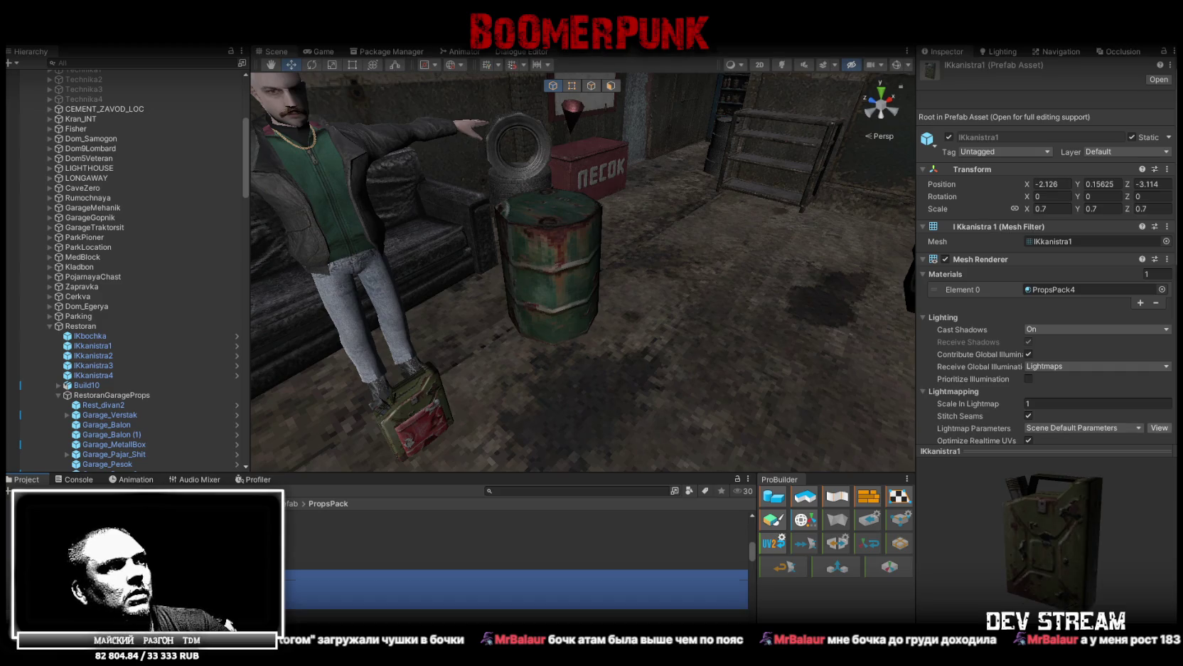
{"action": "left_click", "coordinate": [1046, 183]}
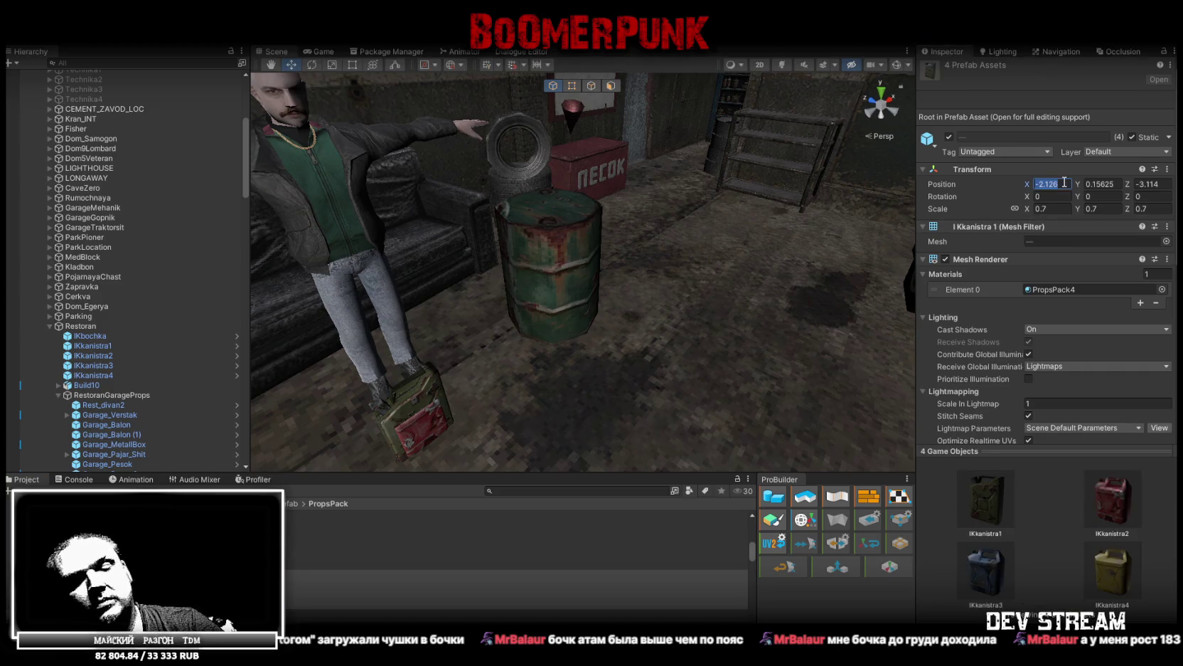
{"action": "type", "text": "0"}
{"action": "key", "text": "Tab"}
{"action": "type", "text": "0"}
{"action": "left_click", "coordinate": [1150, 184]}
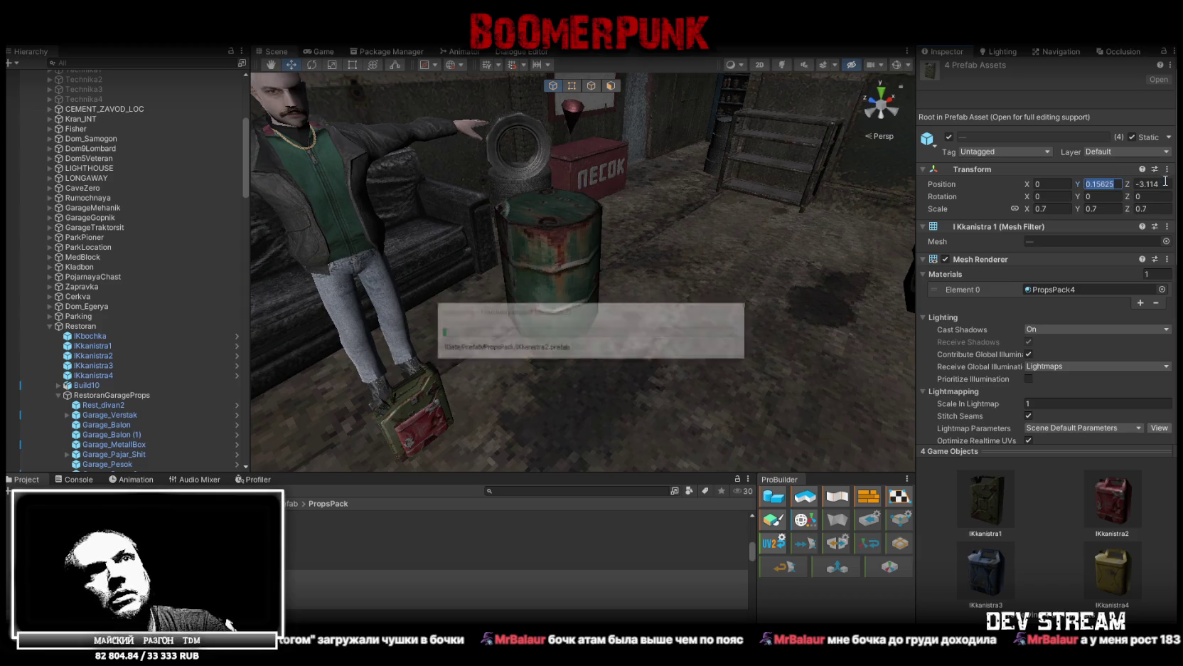
{"action": "type", "text": "0"}
{"action": "type", "text": "0"}
{"action": "key", "text": "Return"}
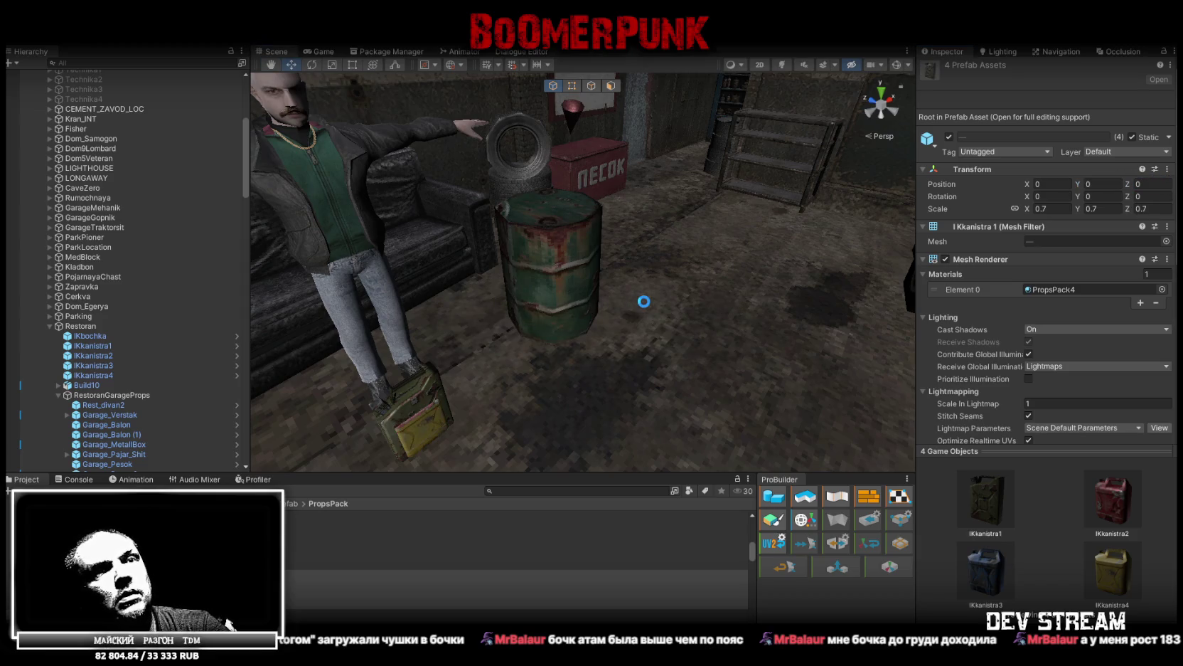
{"action": "mouse_move", "coordinate": [633, 295]}
{"action": "left_mouse_down"}
{"action": "mouse_move", "coordinate": [607, 292]}
{"action": "mouse_move", "coordinate": [564, 315]}
{"action": "left_mouse_up"}
{"action": "left_click", "coordinate": [63, 392]}
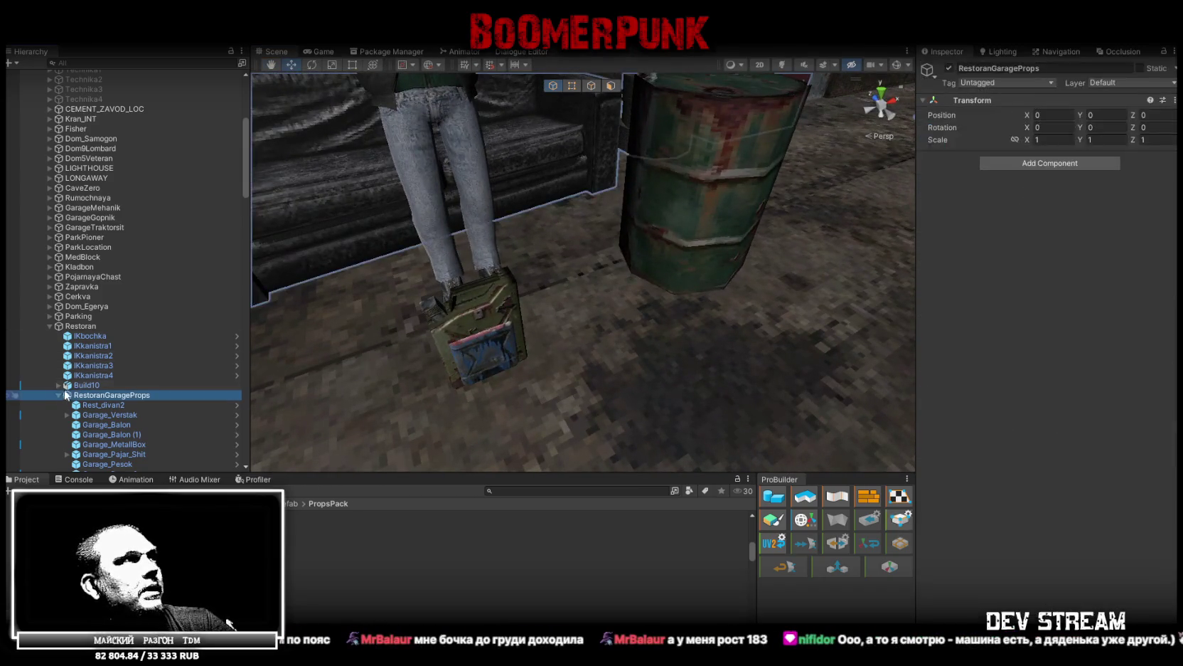
- Move the barrel and four canisters under the RestoranGarageProps group
{"action": "left_click", "coordinate": [96, 373]}
{"action": "left_click", "coordinate": [91, 335], "text": "shift"}
{"action": "left_click_drag", "start_coordinate": [100, 374], "coordinate": [115, 397]}
{"action": "key", "text": "f"}
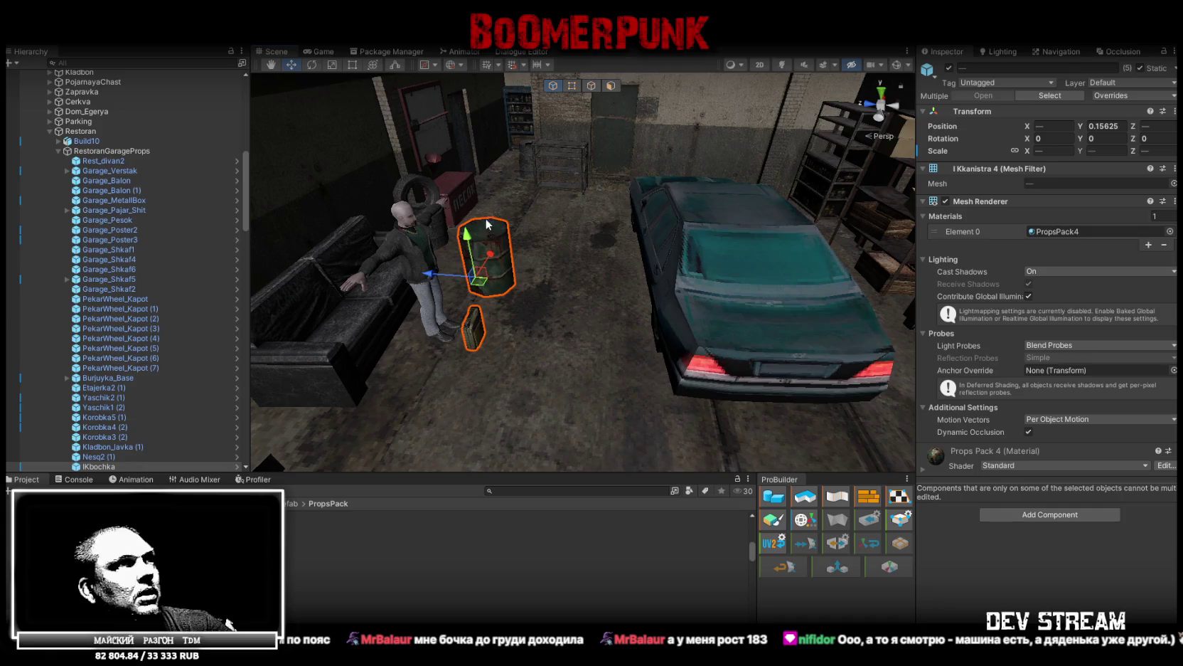
- Place the IKbochka barrel beside the left pillar and rotate it to about 123 degrees
{"action": "left_click", "coordinate": [490, 246]}
{"action": "mouse_move", "coordinate": [489, 246]}
{"action": "left_mouse_down", "text": "alt"}
{"action": "mouse_move", "coordinate": [364, 271]}
{"action": "mouse_move", "coordinate": [606, 273]}
{"action": "left_mouse_up", "text": "alt"}
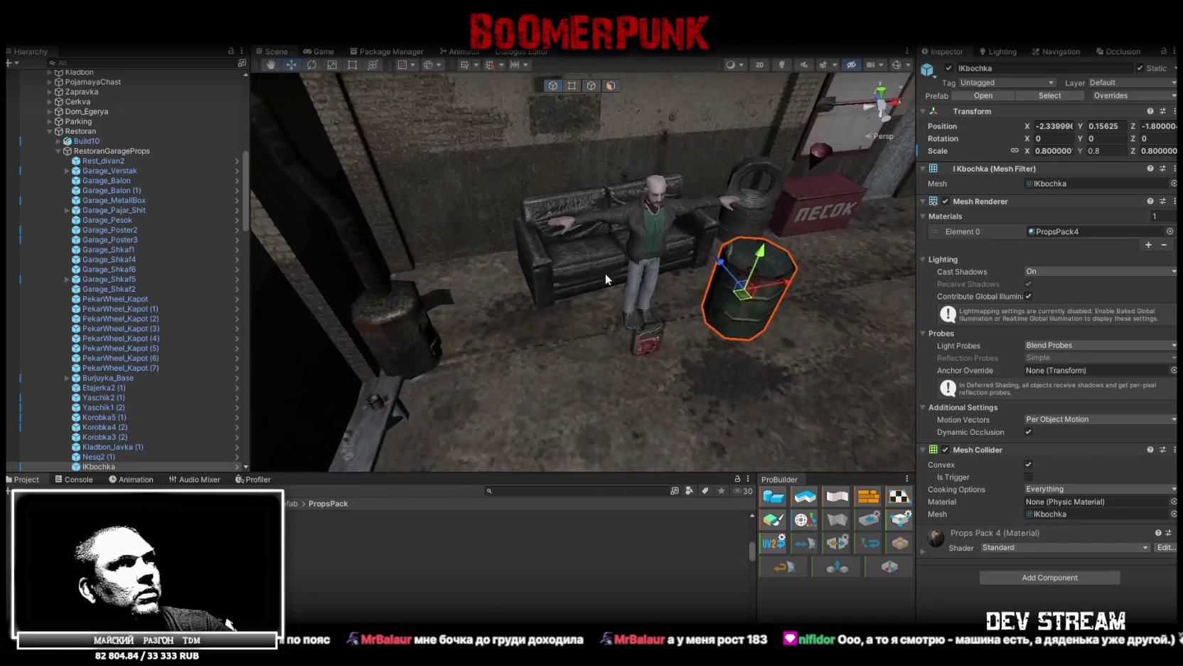
{"action": "mouse_move", "coordinate": [739, 284]}
{"action": "left_mouse_down"}
{"action": "mouse_move", "coordinate": [421, 272]}
{"action": "mouse_move", "coordinate": [415, 259]}
{"action": "mouse_move", "coordinate": [422, 311]}
{"action": "mouse_move", "coordinate": [441, 320]}
{"action": "left_mouse_up"}
{"action": "key", "text": "f"}
{"action": "key", "text": "e"}
{"action": "left_click_drag", "start_coordinate": [649, 356], "coordinate": [448, 299]}
{"action": "mouse_move", "coordinate": [448, 299]}
{"action": "left_mouse_down", "text": "alt"}
{"action": "mouse_move", "coordinate": [465, 171]}
{"action": "mouse_move", "coordinate": [611, 164]}
{"action": "mouse_move", "coordinate": [612, 116]}
{"action": "mouse_move", "coordinate": [616, 182]}
{"action": "left_mouse_up", "text": "alt"}
{"action": "key", "text": "f"}
{"action": "key", "text": "w"}
- Slide the barrel along the floor and duplicate it twice, rotating the copy slightly
{"action": "left_click_drag", "start_coordinate": [553, 269], "coordinate": [668, 298]}
{"action": "mouse_move", "coordinate": [668, 298]}
{"action": "left_mouse_down", "text": "alt"}
{"action": "mouse_move", "coordinate": [712, 293]}
{"action": "mouse_move", "coordinate": [718, 237]}
{"action": "mouse_move", "coordinate": [551, 242]}
{"action": "mouse_move", "coordinate": [639, 290]}
{"action": "mouse_move", "coordinate": [454, 304]}
{"action": "mouse_move", "coordinate": [466, 313]}
{"action": "mouse_move", "coordinate": [471, 293]}
{"action": "mouse_move", "coordinate": [503, 282]}
{"action": "mouse_move", "coordinate": [521, 251]}
{"action": "mouse_move", "coordinate": [563, 311]}
{"action": "mouse_move", "coordinate": [681, 296]}
{"action": "mouse_move", "coordinate": [636, 318]}
{"action": "mouse_move", "coordinate": [791, 326]}
{"action": "left_mouse_up", "text": "alt"}
{"action": "key", "text": "ctrl+d"}
{"action": "key", "text": "e"}
{"action": "mouse_move", "coordinate": [791, 326]}
{"action": "left_mouse_down", "text": "alt"}
{"action": "mouse_move", "coordinate": [647, 200]}
{"action": "mouse_move", "coordinate": [533, 242]}
{"action": "mouse_move", "coordinate": [434, 253]}
{"action": "mouse_move", "coordinate": [256, 240]}
{"action": "left_mouse_up", "text": "alt"}
{"action": "key", "text": "ctrl+d"}
{"action": "key", "text": "w"}
{"action": "key", "text": "e"}
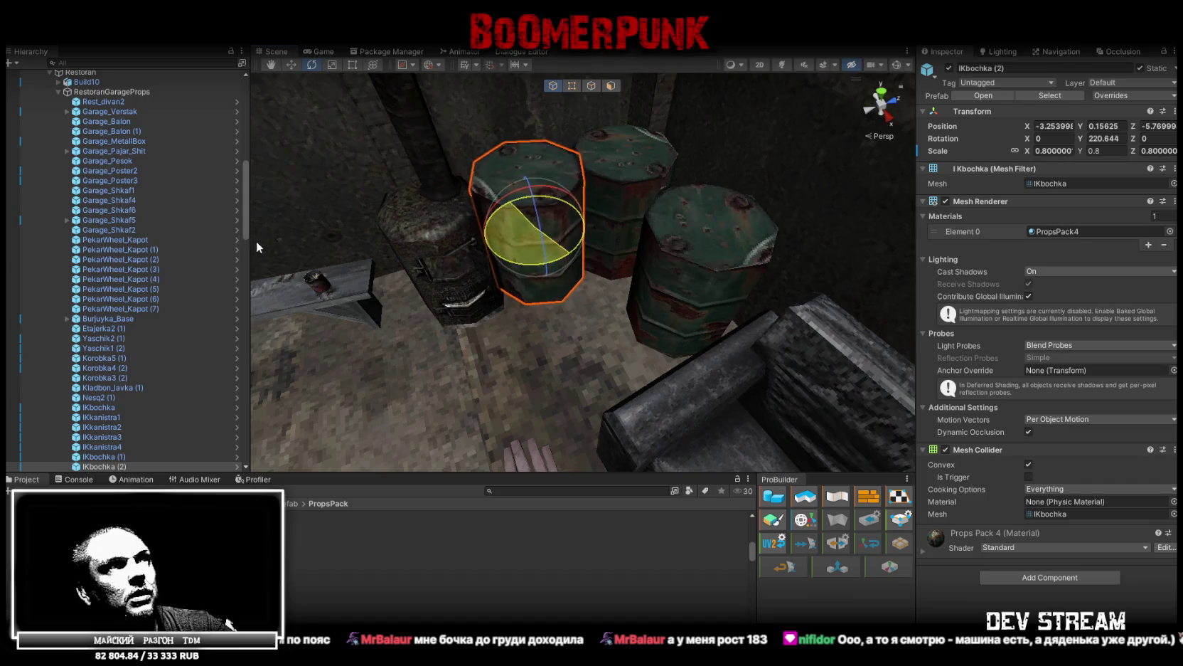
{"action": "key", "text": "f"}
{"action": "key", "text": "w"}
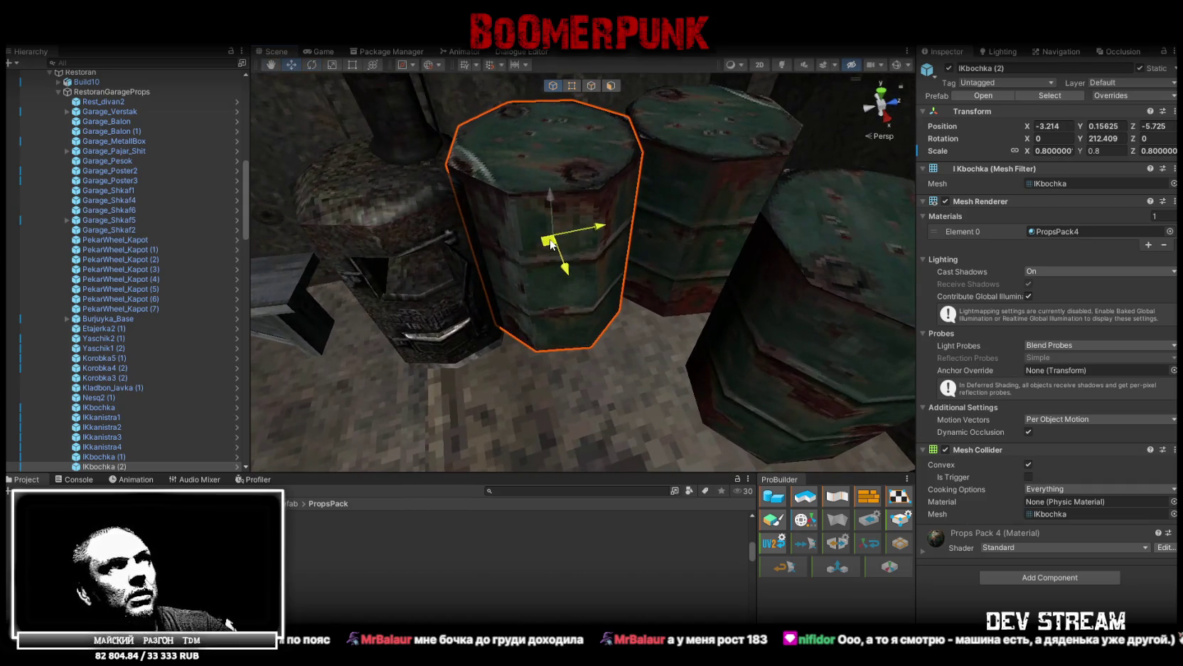
- Slide barrel IKbochka (1) across the floor snugly beside the other barrels
{"action": "left_click", "coordinate": [665, 315]}
{"action": "scroll", "coordinate": [666, 318], "scroll_direction": "down", "scroll_amount": 3}
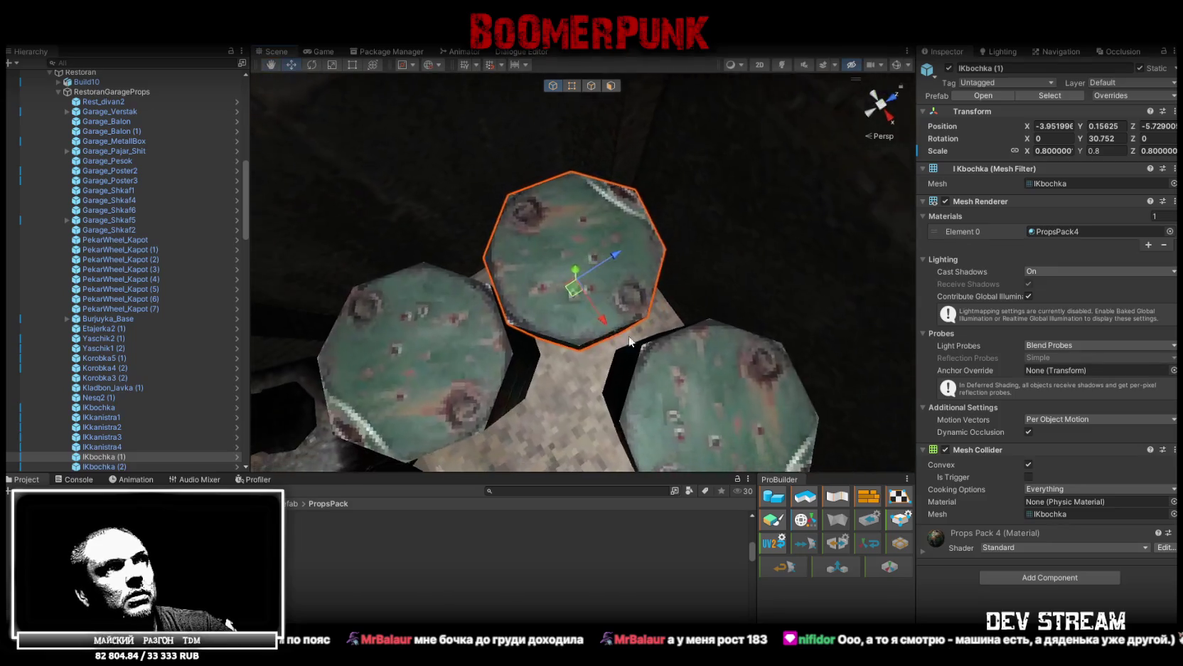
{"action": "left_click_drag", "start_coordinate": [583, 299], "coordinate": [591, 295]}
{"action": "left_click", "coordinate": [455, 330]}
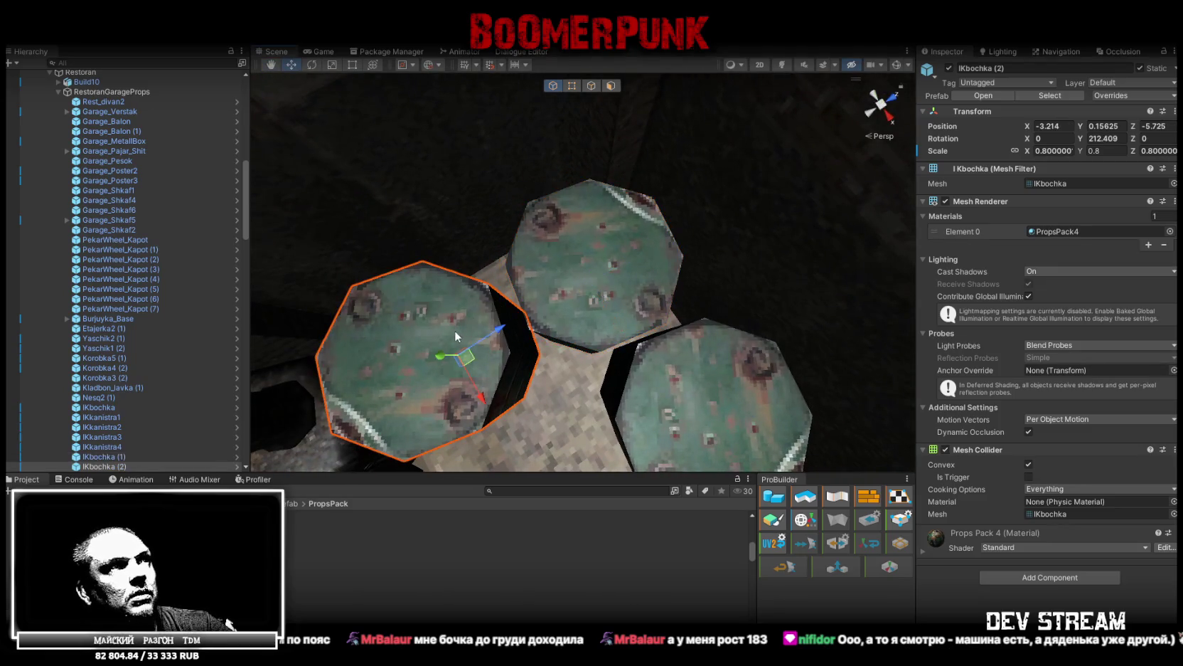
{"action": "mouse_move", "coordinate": [468, 363]}
{"action": "left_mouse_down"}
{"action": "mouse_move", "coordinate": [411, 324]}
{"action": "mouse_move", "coordinate": [461, 280]}
{"action": "mouse_move", "coordinate": [558, 236]}
{"action": "mouse_move", "coordinate": [535, 199]}
{"action": "mouse_move", "coordinate": [600, 255]}
{"action": "left_mouse_up"}
{"action": "left_click", "coordinate": [559, 236]}
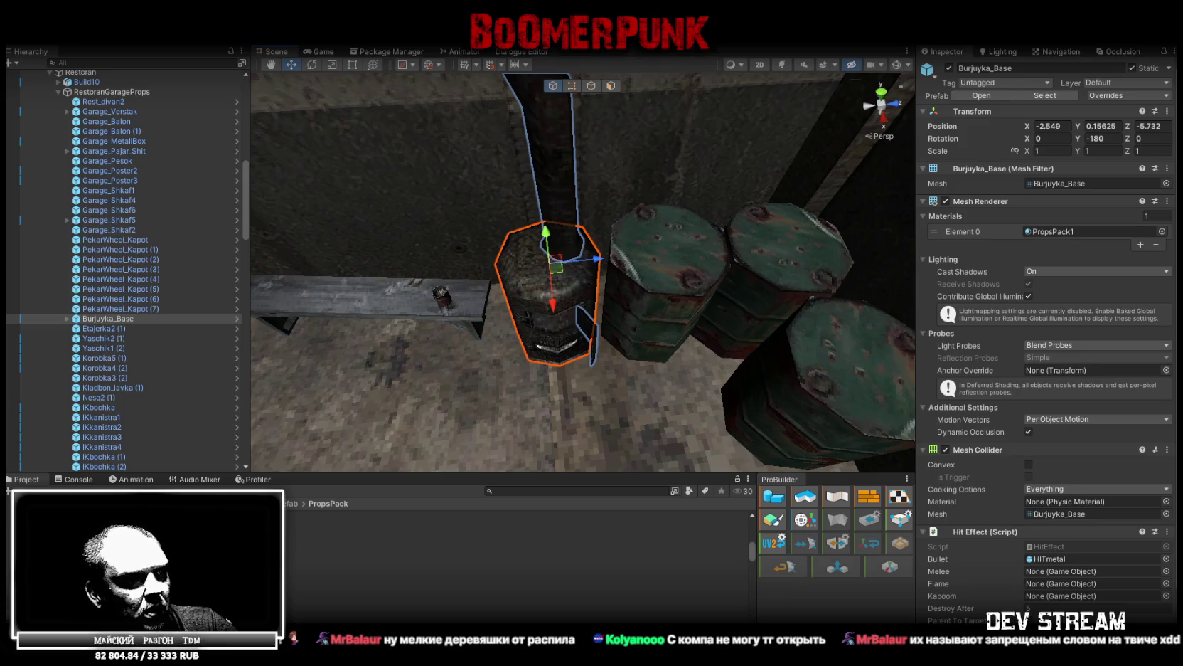
{"action": "key", "text": "alt+Tab"}
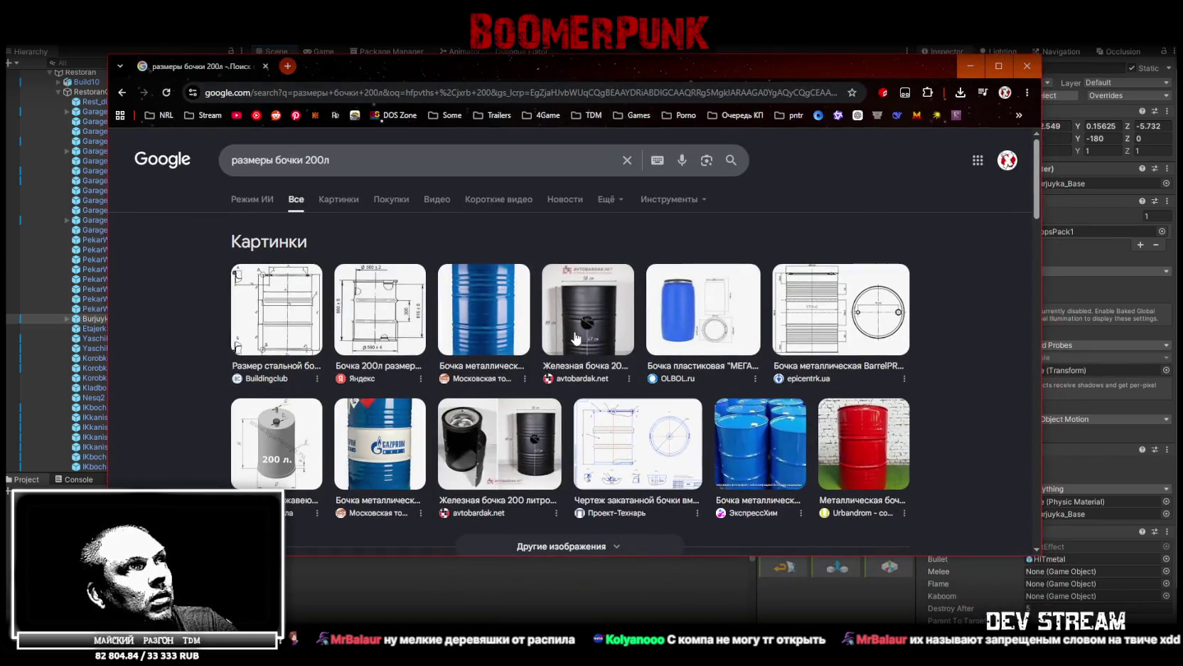
{"action": "left_click", "coordinate": [586, 324]}
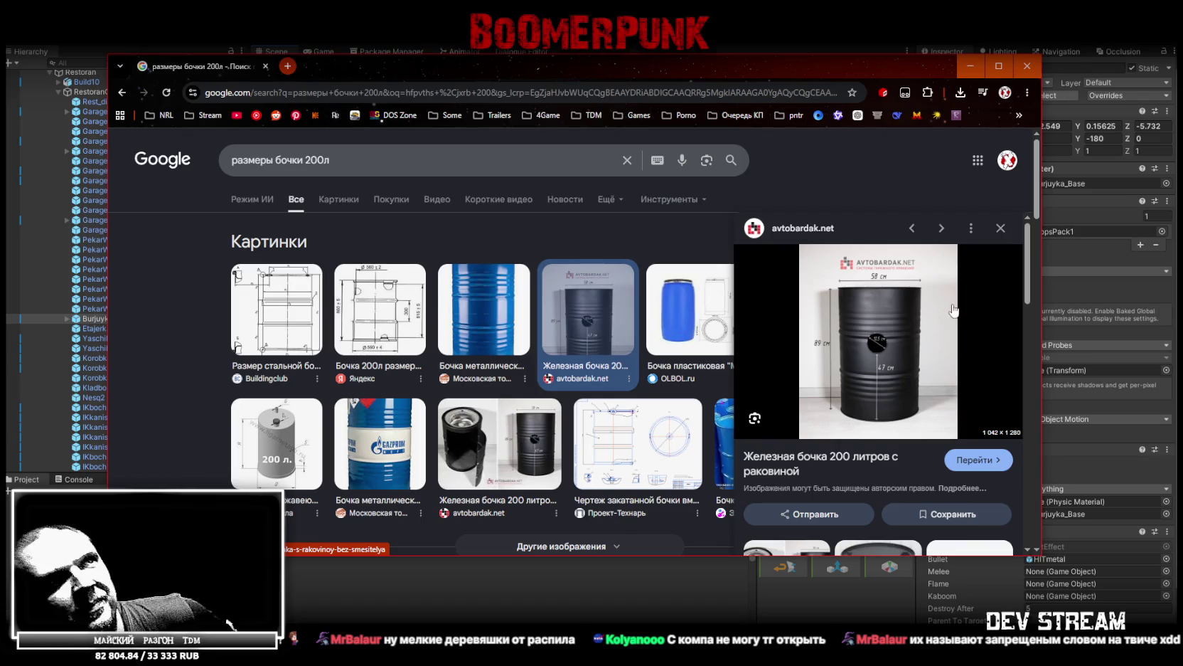
{"action": "left_click", "coordinate": [971, 66]}
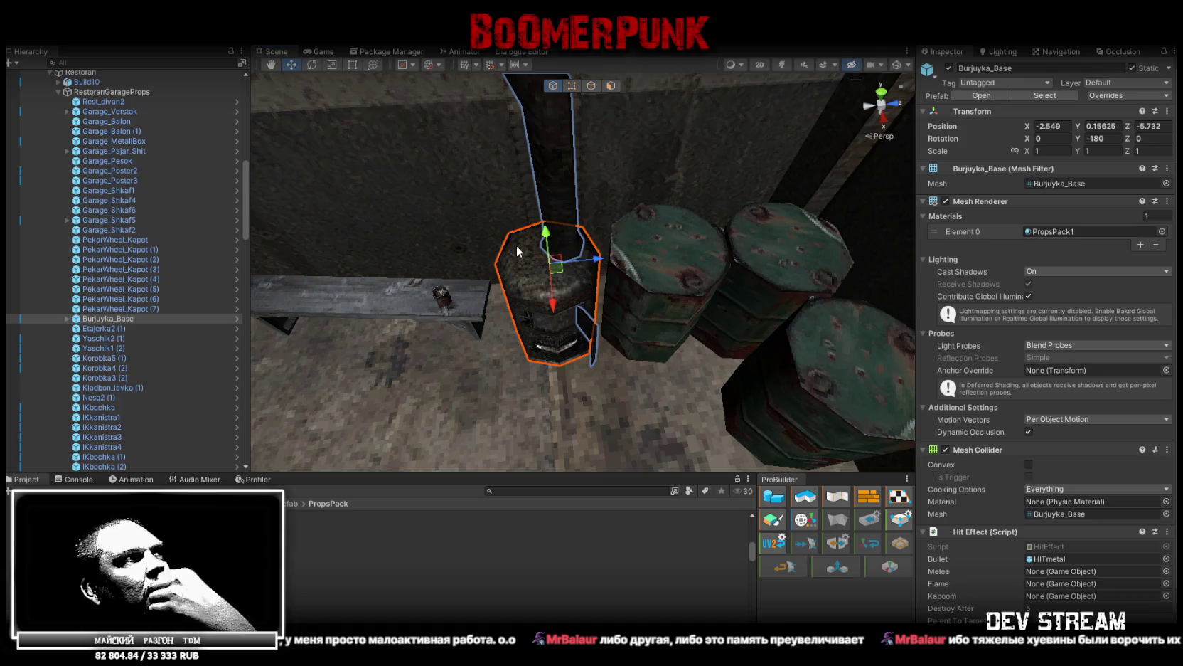
- Turn the right barrel IKbochka (3) and nudge it into place among the other barrels
{"action": "left_click_drag", "start_coordinate": [621, 320], "coordinate": [709, 288]}
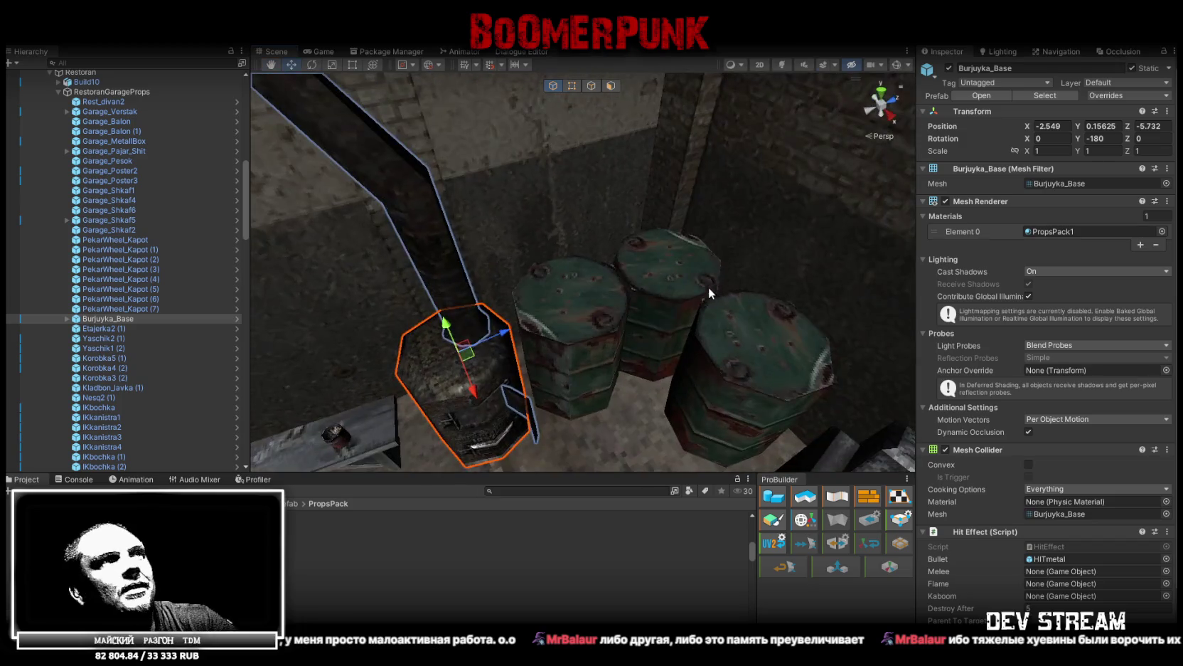
{"action": "left_click", "coordinate": [722, 330]}
{"action": "mouse_move", "coordinate": [688, 372]}
{"action": "left_mouse_down"}
{"action": "mouse_move", "coordinate": [700, 382]}
{"action": "mouse_move", "coordinate": [687, 328]}
{"action": "mouse_move", "coordinate": [668, 384]}
{"action": "mouse_move", "coordinate": [637, 400]}
{"action": "mouse_move", "coordinate": [542, 340]}
{"action": "left_mouse_up"}
{"action": "key", "text": "e"}
{"action": "mouse_move", "coordinate": [591, 281]}
{"action": "left_mouse_down"}
{"action": "mouse_move", "coordinate": [336, 283]}
{"action": "mouse_move", "coordinate": [453, 277]}
{"action": "left_mouse_up"}
{"action": "scroll", "coordinate": [453, 277], "scroll_direction": "up", "scroll_amount": 3}
{"action": "key", "text": "w"}
{"action": "mouse_move", "coordinate": [636, 281]}
{"action": "left_mouse_down"}
{"action": "mouse_move", "coordinate": [567, 311]}
{"action": "mouse_move", "coordinate": [594, 317]}
{"action": "mouse_move", "coordinate": [493, 309]}
{"action": "mouse_move", "coordinate": [602, 357]}
{"action": "mouse_move", "coordinate": [676, 334]}
{"action": "mouse_move", "coordinate": [717, 296]}
{"action": "left_mouse_up"}
{"action": "mouse_move", "coordinate": [700, 340]}
{"action": "left_mouse_down"}
{"action": "mouse_move", "coordinate": [665, 313]}
{"action": "mouse_move", "coordinate": [672, 285]}
{"action": "mouse_move", "coordinate": [608, 292]}
{"action": "mouse_move", "coordinate": [470, 265]}
{"action": "mouse_move", "coordinate": [768, 298]}
{"action": "mouse_move", "coordinate": [687, 251]}
{"action": "mouse_move", "coordinate": [595, 329]}
{"action": "left_mouse_up"}
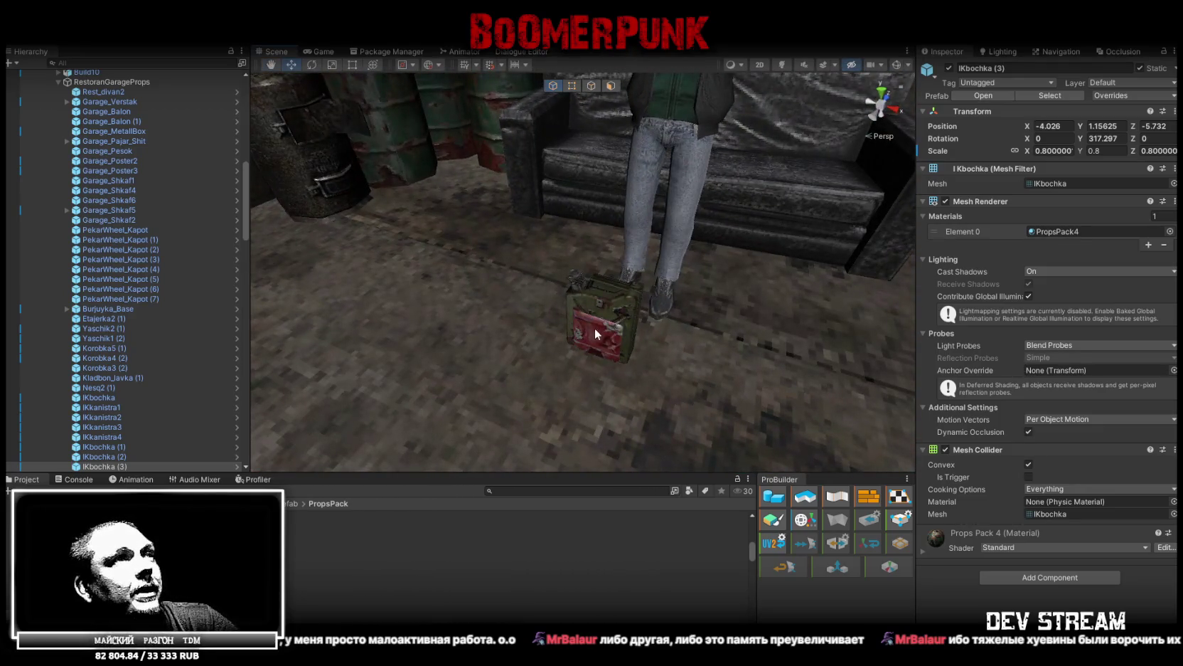
{"action": "scroll", "coordinate": [203, 308], "scroll_direction": "up", "scroll_amount": 15}
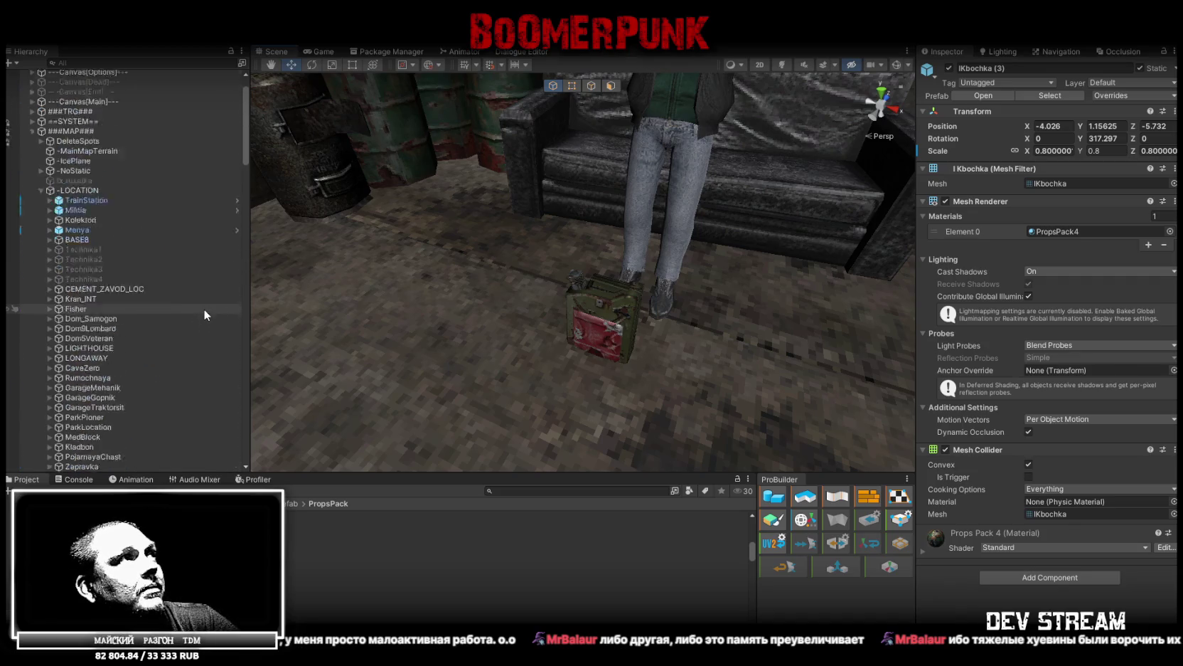
{"action": "key", "text": "f"}
- Move the blue canister IKkanistra3 across the garage to the car's trunk
{"action": "left_click", "coordinate": [500, 295]}
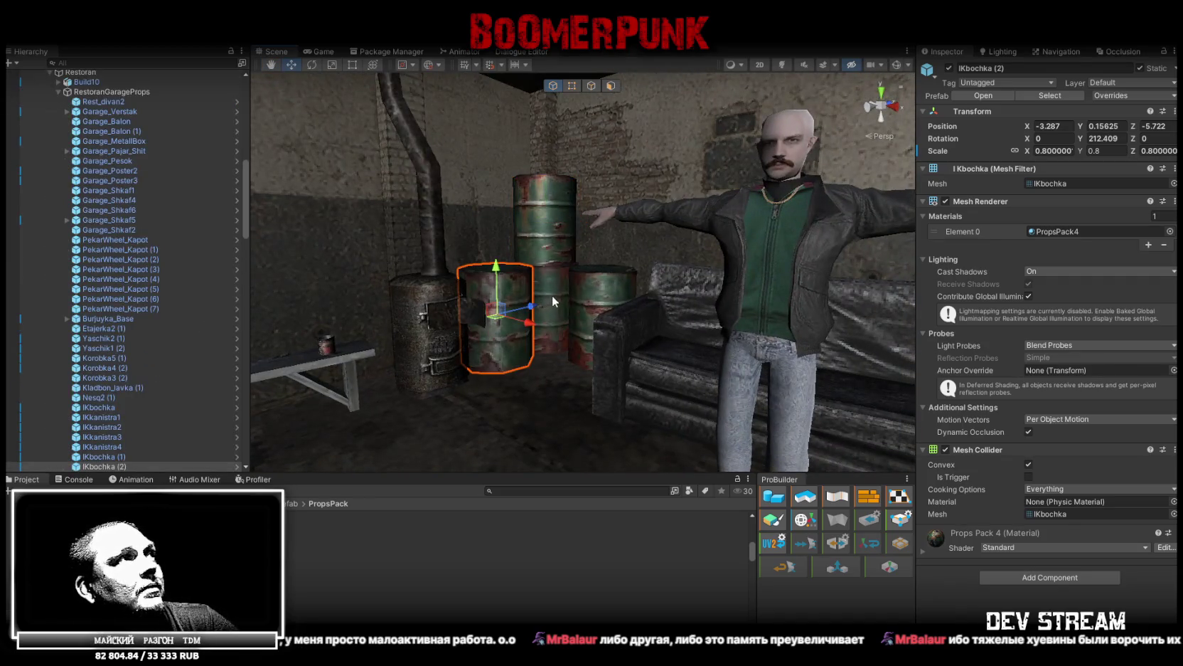
{"action": "left_click_drag", "start_coordinate": [500, 295], "coordinate": [664, 380]}
{"action": "left_click", "coordinate": [556, 407]}
{"action": "mouse_move", "coordinate": [610, 411]}
{"action": "left_mouse_down"}
{"action": "mouse_move", "coordinate": [721, 423]}
{"action": "mouse_move", "coordinate": [818, 407]}
{"action": "left_mouse_up"}
{"action": "mouse_move", "coordinate": [672, 384]}
{"action": "left_mouse_down"}
{"action": "mouse_move", "coordinate": [285, 366]}
{"action": "mouse_move", "coordinate": [388, 375]}
{"action": "mouse_move", "coordinate": [571, 328]}
{"action": "mouse_move", "coordinate": [787, 315]}
{"action": "mouse_move", "coordinate": [669, 317]}
{"action": "left_mouse_up"}
{"action": "mouse_move", "coordinate": [360, 291]}
{"action": "left_mouse_down"}
{"action": "mouse_move", "coordinate": [817, 277]}
{"action": "mouse_move", "coordinate": [711, 320]}
{"action": "mouse_move", "coordinate": [673, 428]}
{"action": "mouse_move", "coordinate": [640, 431]}
{"action": "mouse_move", "coordinate": [647, 327]}
{"action": "mouse_move", "coordinate": [635, 270]}
{"action": "mouse_move", "coordinate": [626, 263]}
{"action": "mouse_move", "coordinate": [540, 299]}
{"action": "mouse_move", "coordinate": [491, 295]}
{"action": "mouse_move", "coordinate": [649, 288]}
{"action": "mouse_move", "coordinate": [629, 250]}
{"action": "left_mouse_up"}
- Angle IKkanistra3 to about Y -45.967 and settle it beside the car
{"action": "key", "text": "e"}
{"action": "left_click_drag", "start_coordinate": [543, 198], "coordinate": [661, 214]}
{"action": "scroll", "coordinate": [662, 213], "scroll_direction": "down", "scroll_amount": 5}
{"action": "key", "text": "w"}
{"action": "mouse_move", "coordinate": [676, 264]}
{"action": "left_mouse_down"}
{"action": "mouse_move", "coordinate": [609, 266]}
{"action": "mouse_move", "coordinate": [626, 270]}
{"action": "left_mouse_up"}
{"action": "key", "text": "e"}
{"action": "mouse_move", "coordinate": [626, 270]}
{"action": "left_mouse_down"}
{"action": "mouse_move", "coordinate": [327, 257]}
{"action": "mouse_move", "coordinate": [426, 305]}
{"action": "mouse_move", "coordinate": [528, 330]}
{"action": "mouse_move", "coordinate": [605, 330]}
{"action": "mouse_move", "coordinate": [640, 355]}
{"action": "mouse_move", "coordinate": [736, 384]}
{"action": "mouse_move", "coordinate": [679, 324]}
{"action": "mouse_move", "coordinate": [782, 352]}
{"action": "mouse_move", "coordinate": [577, 419]}
{"action": "mouse_move", "coordinate": [653, 267]}
{"action": "mouse_move", "coordinate": [590, 331]}
{"action": "left_mouse_up"}
{"action": "left_click", "coordinate": [528, 339]}
{"action": "key", "text": "w"}
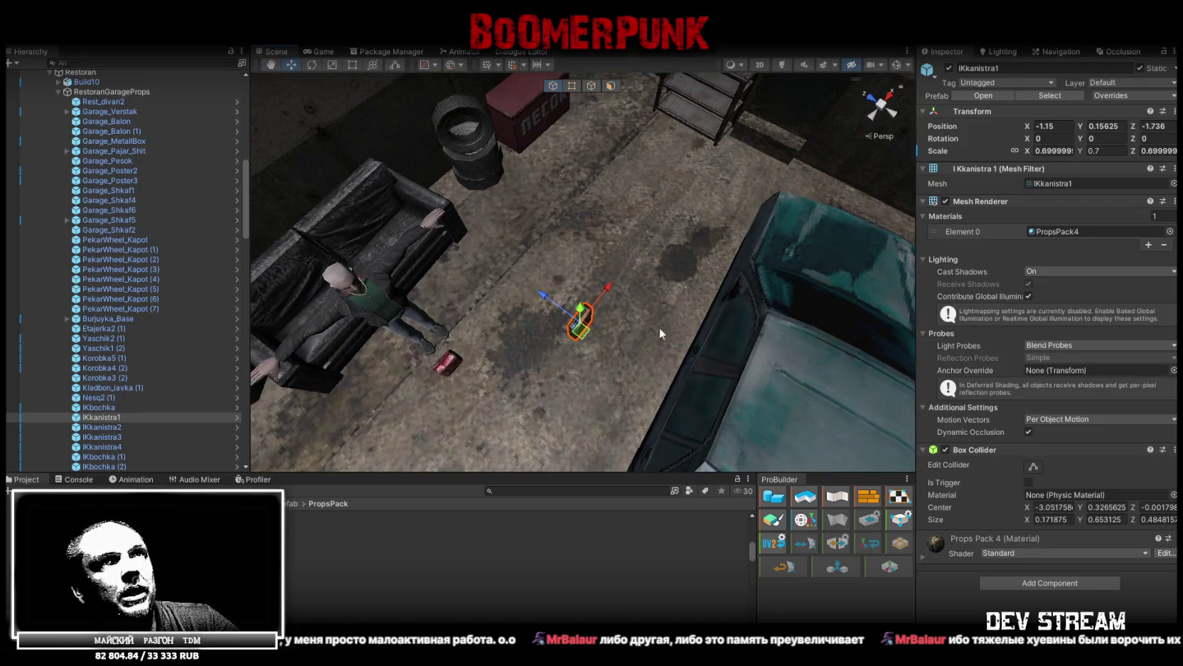
- Set the canister IKkanistra1's scale to 0.8
{"action": "left_click", "coordinate": [1060, 151]}
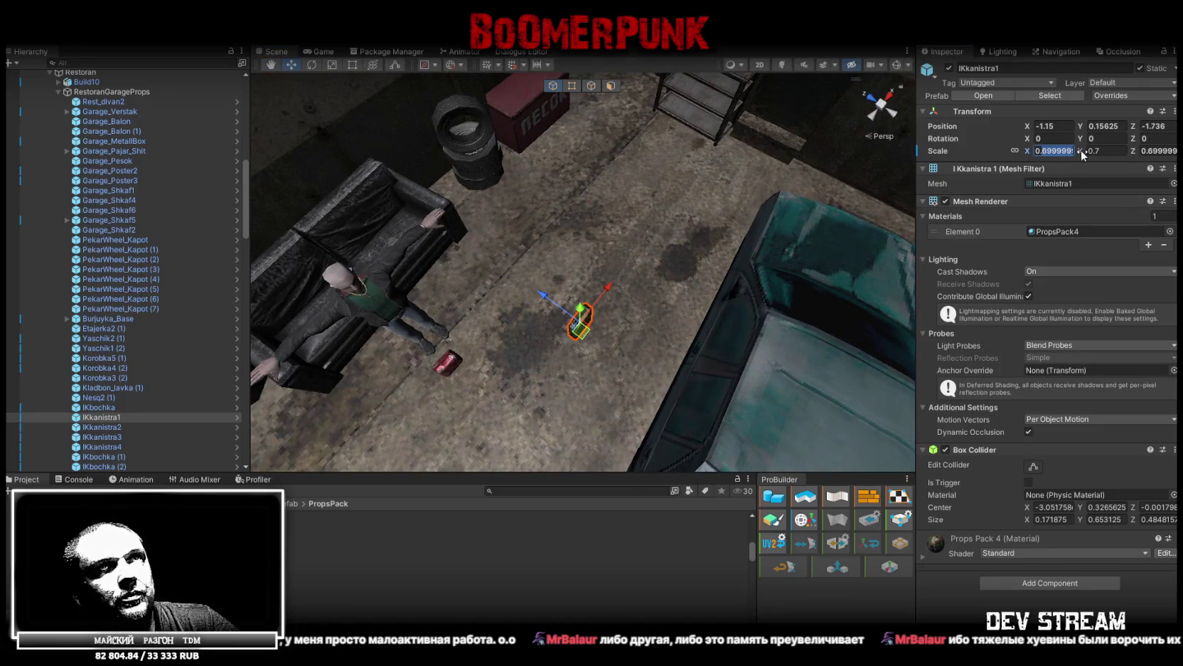
{"action": "type", "text": "0.8"}
{"action": "key", "text": "Return"}
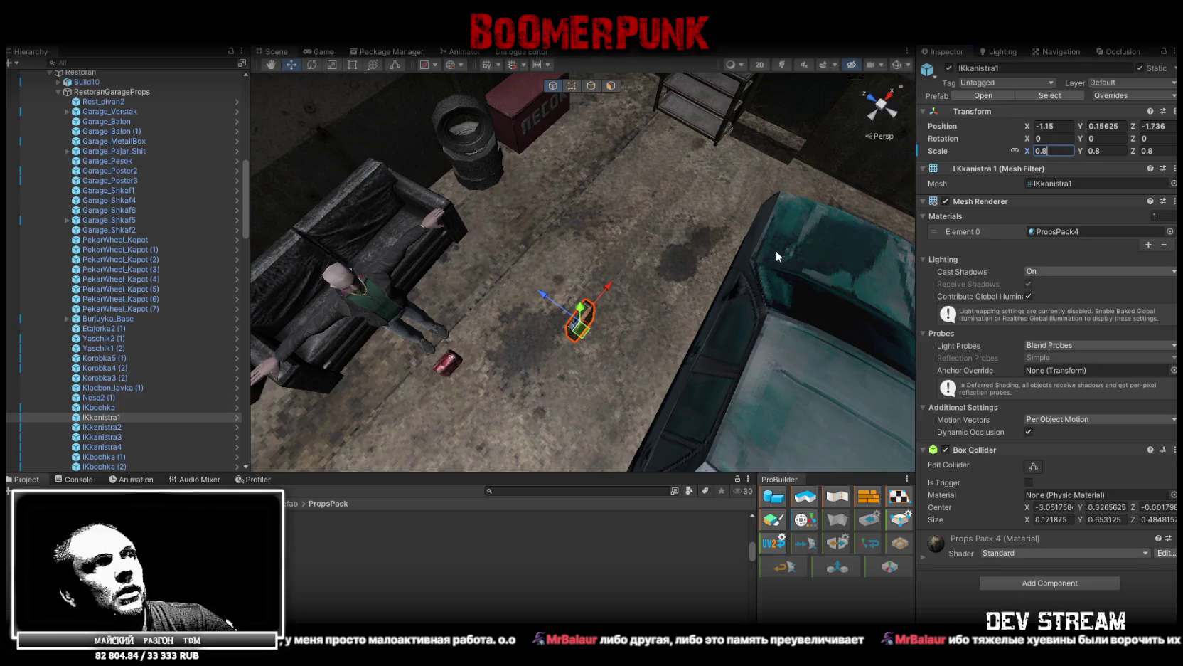
{"action": "scroll", "coordinate": [652, 202], "scroll_direction": "up", "scroll_amount": 3}
{"action": "left_click_drag", "start_coordinate": [640, 299], "coordinate": [652, 201]}
{"action": "scroll", "coordinate": [651, 201], "scroll_direction": "down", "scroll_amount": 5}
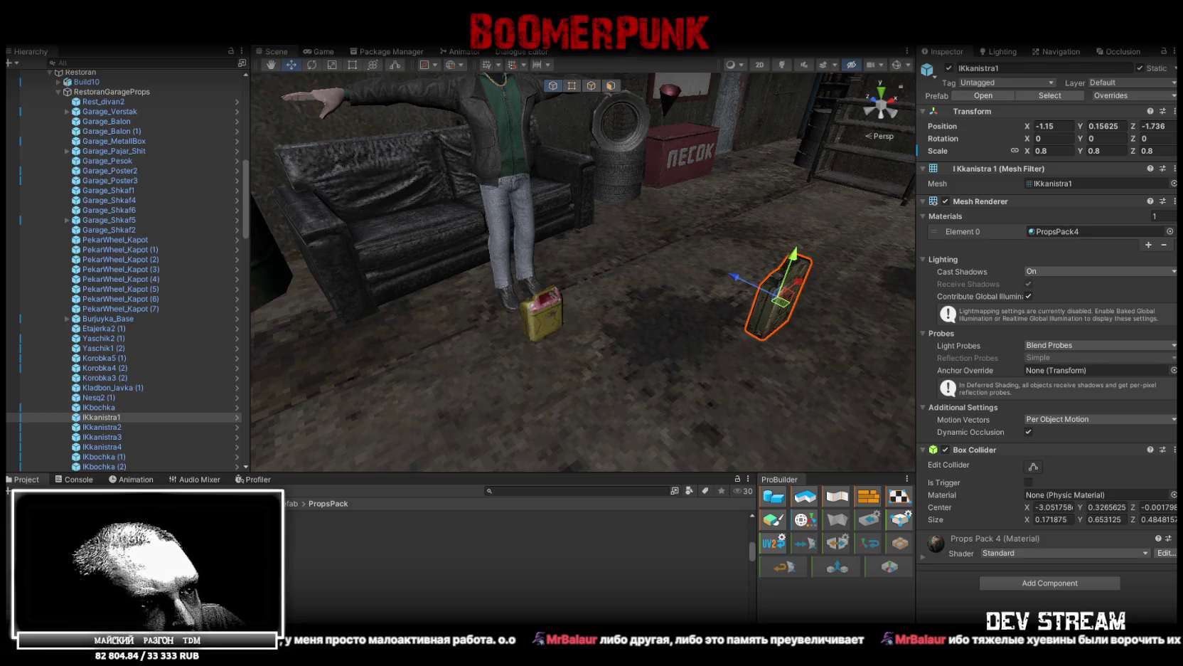
- Move the scaled canister over toward the couch and barrels
{"action": "left_click_drag", "start_coordinate": [584, 271], "coordinate": [999, 365]}
{"action": "scroll", "coordinate": [711, 320], "scroll_direction": "down", "scroll_amount": 5}
{"action": "left_click_drag", "start_coordinate": [750, 369], "coordinate": [482, 272]}
{"action": "key", "text": "f"}
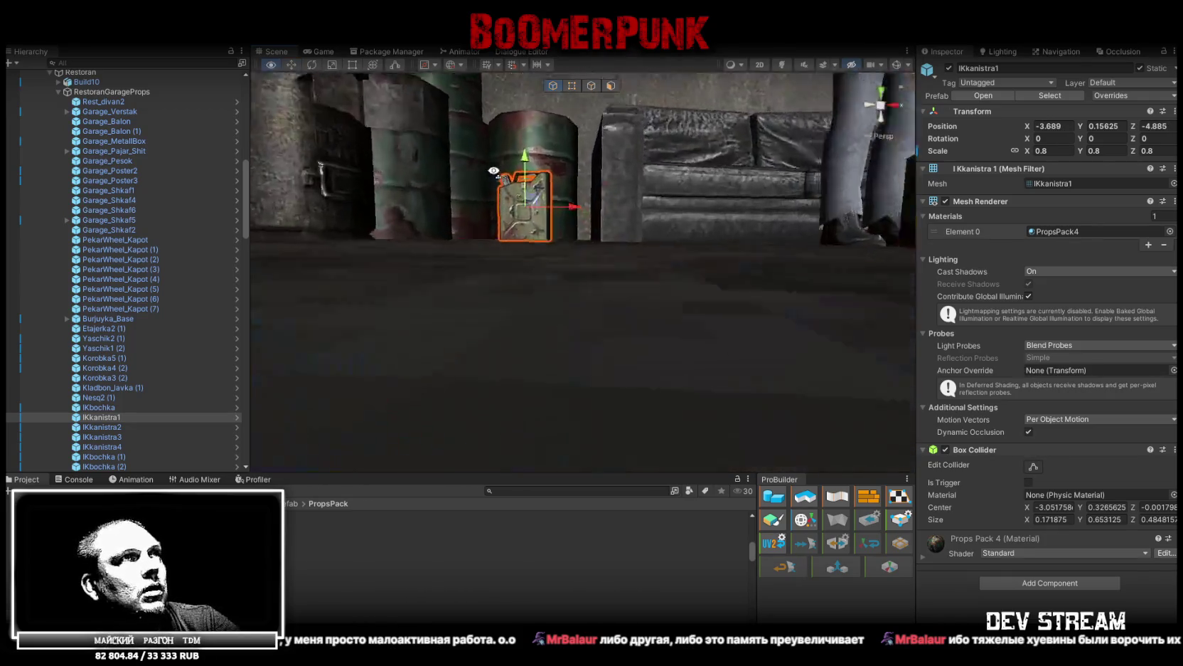
{"action": "scroll", "coordinate": [502, 174], "scroll_direction": "down", "scroll_amount": 3}
{"action": "mouse_move", "coordinate": [502, 178]}
{"action": "left_mouse_down"}
{"action": "mouse_move", "coordinate": [621, 299]}
{"action": "mouse_move", "coordinate": [530, 337]}
{"action": "mouse_move", "coordinate": [590, 324]}
{"action": "left_mouse_up"}
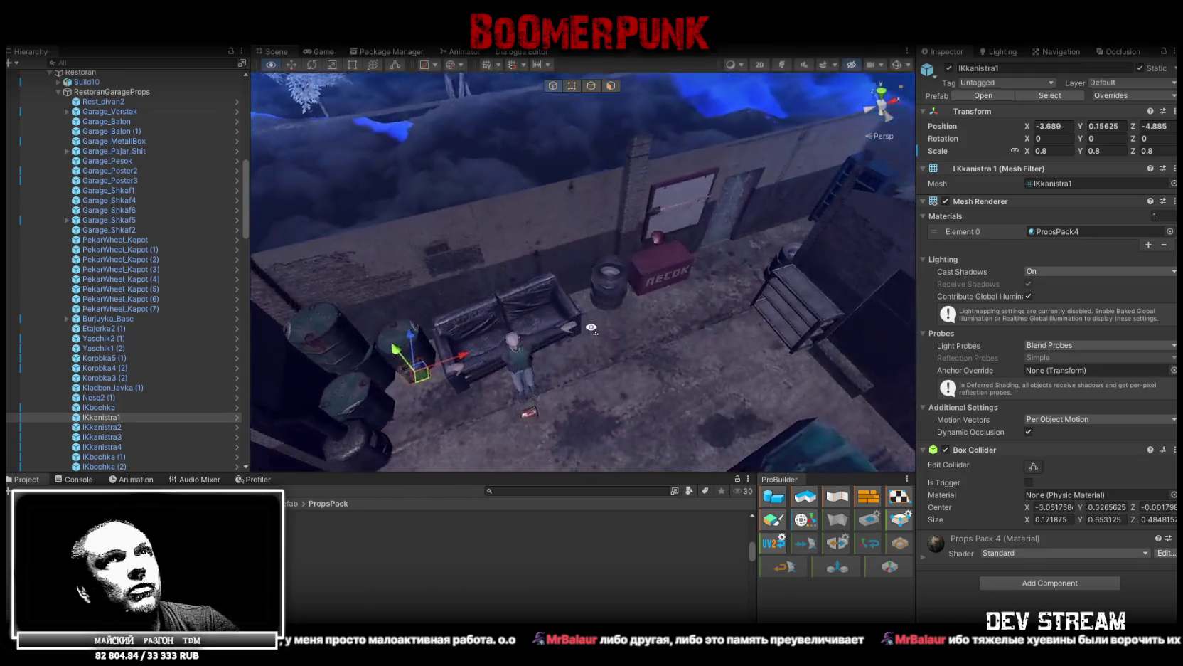
- Check the prefab overrides without applying, then reposition the canister near the wall
{"action": "left_click", "coordinate": [1138, 95]}
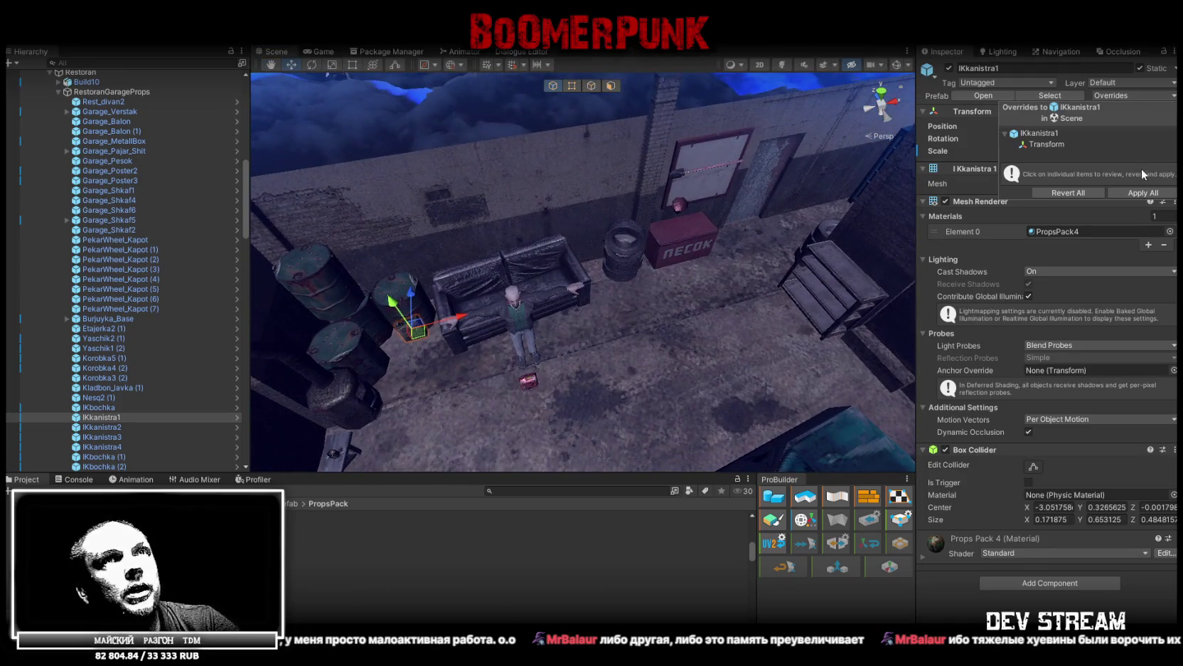
{"action": "left_click", "coordinate": [1135, 192]}
{"action": "mouse_move", "coordinate": [423, 331]}
{"action": "left_mouse_down"}
{"action": "mouse_move", "coordinate": [718, 333]}
{"action": "mouse_move", "coordinate": [644, 295]}
{"action": "mouse_move", "coordinate": [714, 335]}
{"action": "mouse_move", "coordinate": [643, 366]}
{"action": "left_mouse_up"}
{"action": "mouse_move", "coordinate": [384, 388]}
{"action": "left_mouse_down"}
{"action": "mouse_move", "coordinate": [502, 349]}
{"action": "mouse_move", "coordinate": [480, 297]}
{"action": "mouse_move", "coordinate": [859, 299]}
{"action": "mouse_move", "coordinate": [782, 306]}
{"action": "mouse_move", "coordinate": [733, 284]}
{"action": "mouse_move", "coordinate": [866, 289]}
{"action": "mouse_move", "coordinate": [666, 283]}
{"action": "mouse_move", "coordinate": [681, 295]}
{"action": "left_mouse_up"}
{"action": "scroll", "coordinate": [733, 284], "scroll_direction": "up", "scroll_amount": 3}
{"action": "key", "text": "e"}
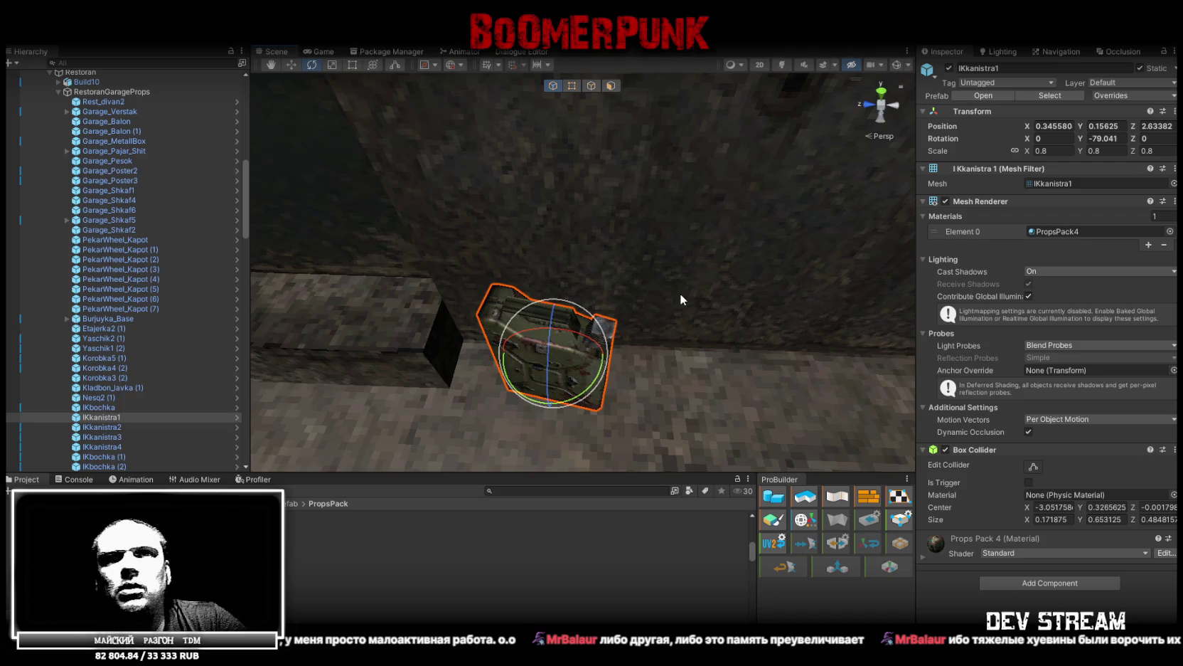
{"action": "mouse_move", "coordinate": [607, 283]}
{"action": "left_mouse_down"}
{"action": "mouse_move", "coordinate": [709, 372]}
{"action": "mouse_move", "coordinate": [669, 336]}
{"action": "left_mouse_up"}
- Duplicate the canister and place the copy along the wall at a new angle
{"action": "key", "text": "w"}
{"action": "key", "text": "ctrl+d"}
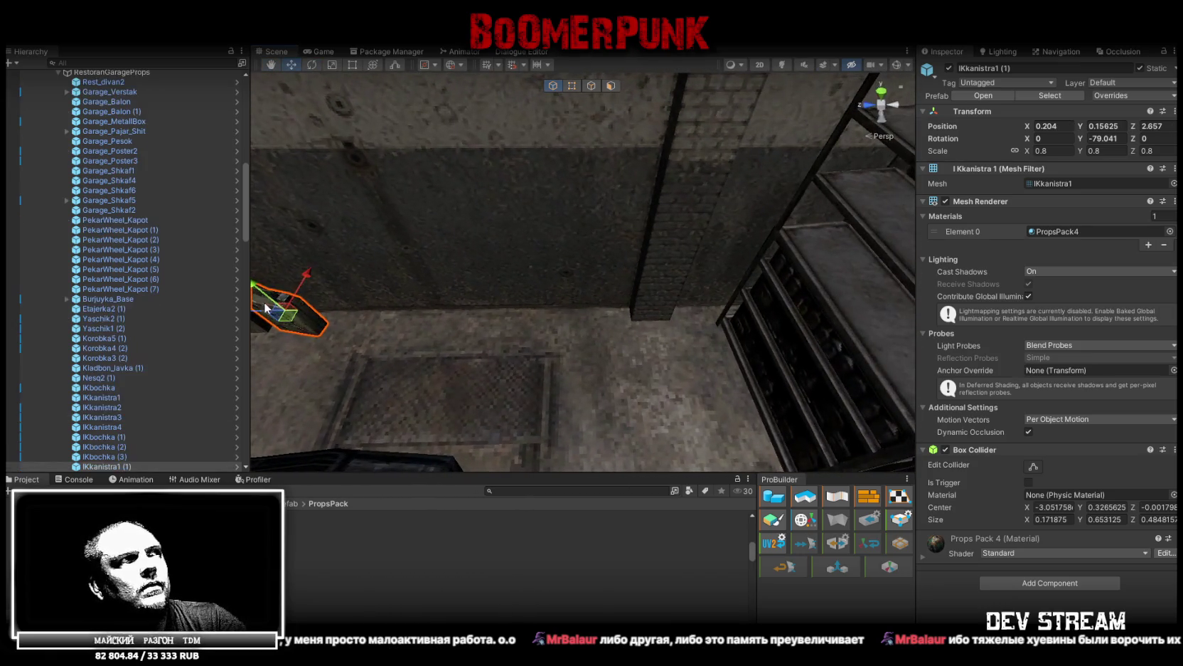
{"action": "mouse_move", "coordinate": [277, 317]}
{"action": "left_mouse_down"}
{"action": "mouse_move", "coordinate": [527, 317]}
{"action": "mouse_move", "coordinate": [353, 323]}
{"action": "mouse_move", "coordinate": [647, 367]}
{"action": "left_mouse_up"}
{"action": "mouse_move", "coordinate": [585, 298]}
{"action": "left_mouse_down"}
{"action": "mouse_move", "coordinate": [576, 317]}
{"action": "mouse_move", "coordinate": [576, 285]}
{"action": "mouse_move", "coordinate": [420, 270]}
{"action": "mouse_move", "coordinate": [476, 266]}
{"action": "left_mouse_up"}
{"action": "key", "text": "e"}
{"action": "mouse_move", "coordinate": [626, 267]}
{"action": "left_mouse_down"}
{"action": "mouse_move", "coordinate": [509, 277]}
{"action": "mouse_move", "coordinate": [419, 251]}
{"action": "left_mouse_up"}
{"action": "mouse_move", "coordinate": [597, 242]}
{"action": "left_mouse_down"}
{"action": "mouse_move", "coordinate": [605, 263]}
{"action": "mouse_move", "coordinate": [583, 278]}
{"action": "mouse_move", "coordinate": [626, 294]}
{"action": "mouse_move", "coordinate": [616, 316]}
{"action": "left_mouse_up"}
{"action": "key", "text": "w"}
{"action": "mouse_move", "coordinate": [616, 315]}
{"action": "left_mouse_down"}
{"action": "mouse_move", "coordinate": [687, 304]}
{"action": "mouse_move", "coordinate": [578, 277]}
{"action": "mouse_move", "coordinate": [657, 260]}
{"action": "left_mouse_up"}
- Add a second canister copy and push it further right along the wall
{"action": "key", "text": "ctrl+d"}
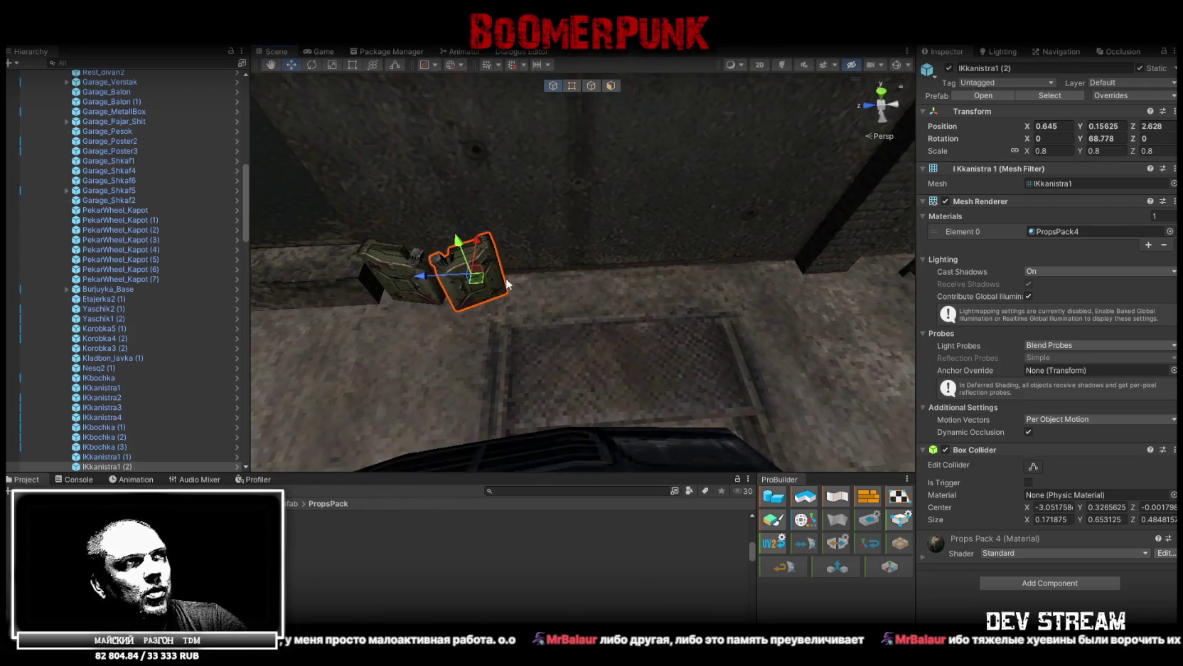
{"action": "left_click_drag", "start_coordinate": [445, 283], "coordinate": [775, 265]}
{"action": "mouse_move", "coordinate": [775, 265]}
{"action": "left_mouse_down"}
{"action": "mouse_move", "coordinate": [735, 285]}
{"action": "mouse_move", "coordinate": [640, 291]}
{"action": "left_mouse_up"}
{"action": "left_click_drag", "start_coordinate": [487, 281], "coordinate": [757, 312]}
{"action": "key", "text": "e"}
{"action": "key", "text": "w"}
{"action": "left_click_drag", "start_coordinate": [621, 287], "coordinate": [721, 250]}
- Carry canister IKkanistra4 onto the lower shelf at 4.194, 1.367737, 2.297
{"action": "key", "text": "w"}
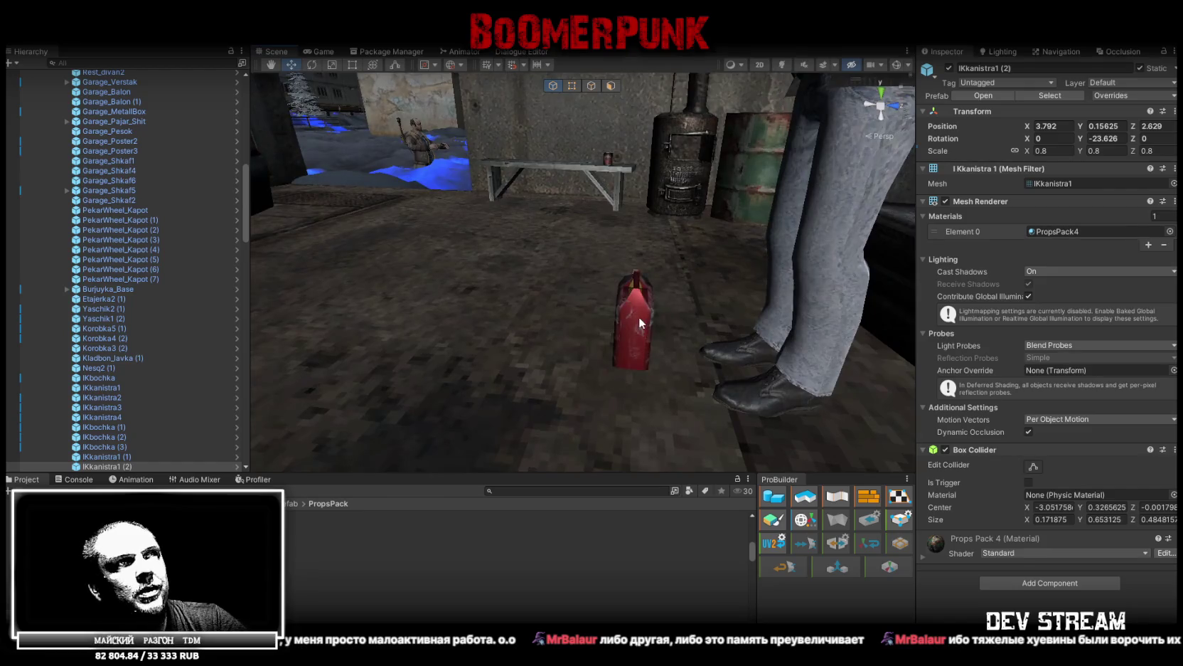
{"action": "left_click", "coordinate": [639, 317]}
{"action": "left_click_drag", "start_coordinate": [626, 322], "coordinate": [476, 384]}
{"action": "left_click_drag", "start_coordinate": [452, 325], "coordinate": [560, 350]}
{"action": "mouse_move", "coordinate": [815, 317]}
{"action": "left_mouse_down"}
{"action": "mouse_move", "coordinate": [313, 281]}
{"action": "mouse_move", "coordinate": [291, 198]}
{"action": "mouse_move", "coordinate": [556, 401]}
{"action": "mouse_move", "coordinate": [579, 377]}
{"action": "mouse_move", "coordinate": [603, 121]}
{"action": "mouse_move", "coordinate": [625, 135]}
{"action": "mouse_move", "coordinate": [584, 141]}
{"action": "mouse_move", "coordinate": [670, 230]}
{"action": "left_mouse_up"}
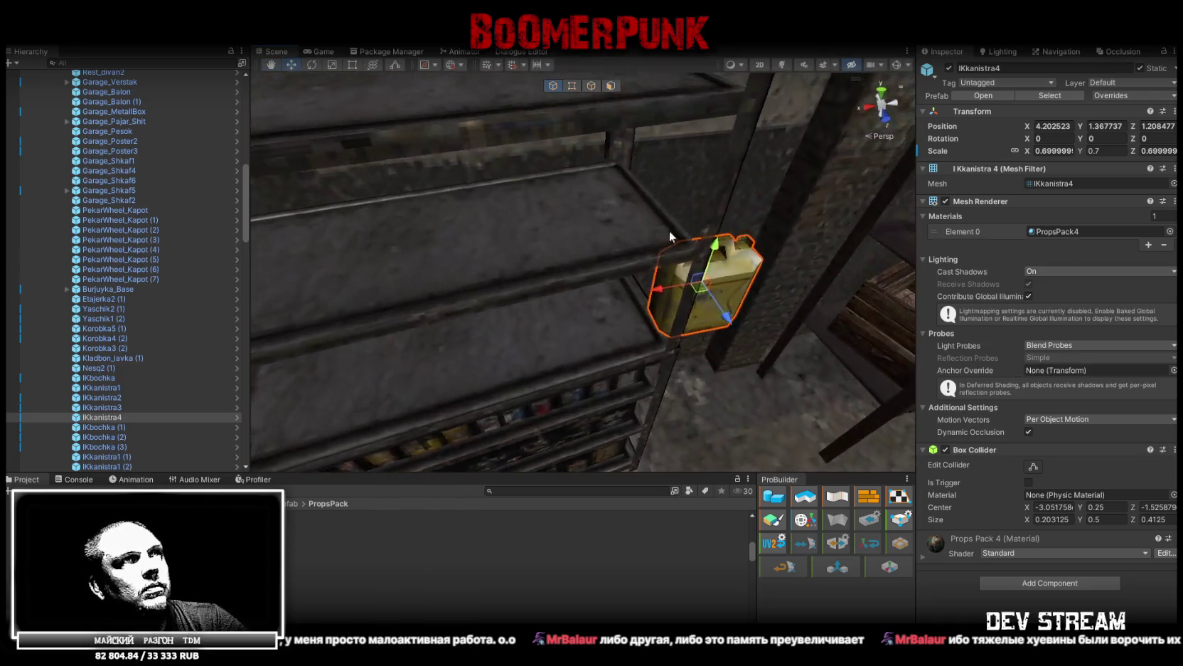
{"action": "left_click_drag", "start_coordinate": [684, 284], "coordinate": [343, 356]}
- Turn the shelf canister to about -90 degrees and add a slightly turned duplicate
{"action": "key", "text": "f"}
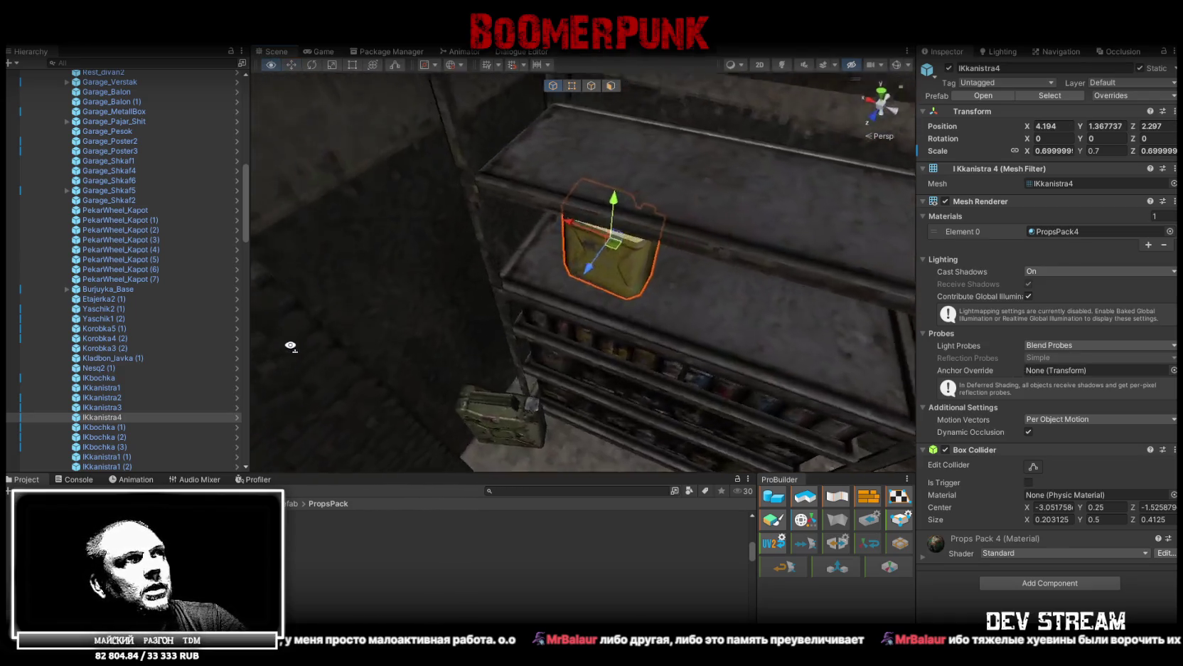
{"action": "key", "text": "e"}
{"action": "mouse_move", "coordinate": [560, 289]}
{"action": "left_mouse_down"}
{"action": "mouse_move", "coordinate": [725, 278]}
{"action": "mouse_move", "coordinate": [717, 289]}
{"action": "left_mouse_up"}
{"action": "key", "text": "w"}
{"action": "left_click_drag", "start_coordinate": [563, 264], "coordinate": [512, 313]}
{"action": "mouse_move", "coordinate": [512, 313]}
{"action": "left_mouse_down"}
{"action": "mouse_move", "coordinate": [622, 227]}
{"action": "mouse_move", "coordinate": [427, 235]}
{"action": "mouse_move", "coordinate": [709, 246]}
{"action": "mouse_move", "coordinate": [857, 230]}
{"action": "left_mouse_up"}
{"action": "key", "text": "ctrl+d"}
{"action": "key", "text": "ctrl+d"}
{"action": "key", "text": "e"}
{"action": "mouse_move", "coordinate": [765, 245]}
{"action": "left_mouse_down"}
{"action": "mouse_move", "coordinate": [940, 277]}
{"action": "mouse_move", "coordinate": [917, 280]}
{"action": "left_mouse_up"}
- Move the red canister from beside the car up onto the shelves
{"action": "left_click", "coordinate": [814, 260]}
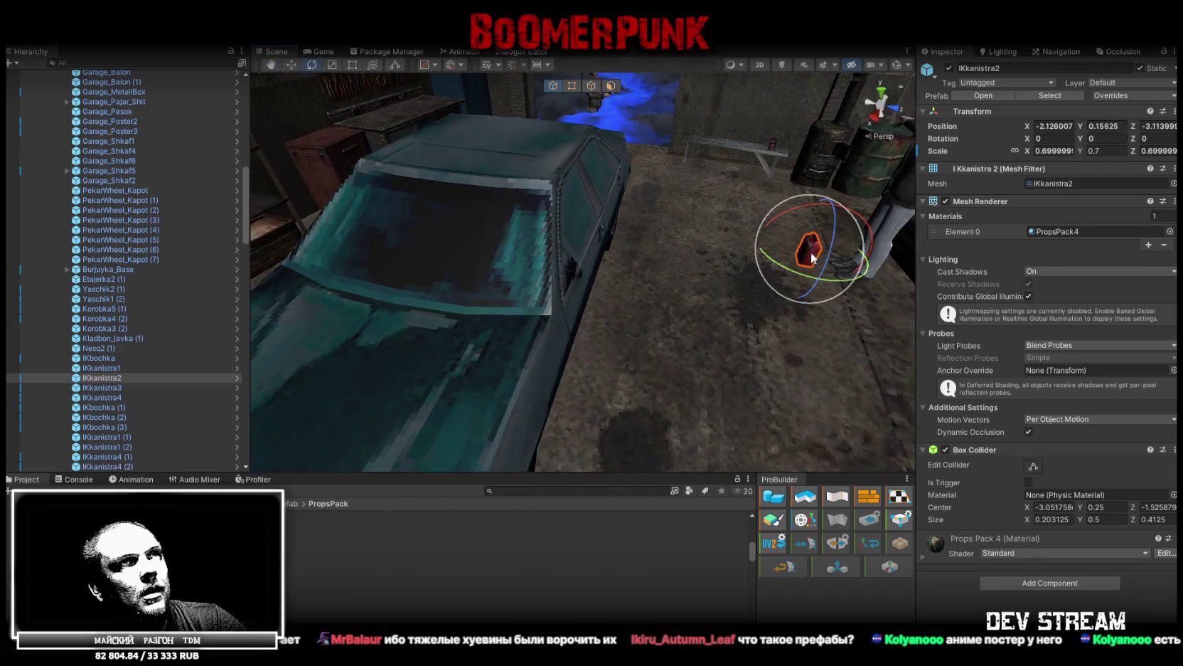
{"action": "key", "text": "w"}
{"action": "mouse_move", "coordinate": [799, 263]}
{"action": "left_mouse_down"}
{"action": "mouse_move", "coordinate": [475, 410]}
{"action": "mouse_move", "coordinate": [336, 313]}
{"action": "left_mouse_up"}
{"action": "mouse_move", "coordinate": [807, 403]}
{"action": "left_mouse_down"}
{"action": "mouse_move", "coordinate": [501, 330]}
{"action": "mouse_move", "coordinate": [595, 422]}
{"action": "mouse_move", "coordinate": [548, 391]}
{"action": "mouse_move", "coordinate": [439, 420]}
{"action": "mouse_move", "coordinate": [590, 200]}
{"action": "mouse_move", "coordinate": [614, 188]}
{"action": "mouse_move", "coordinate": [403, 155]}
{"action": "left_mouse_up"}
{"action": "scroll", "coordinate": [501, 152], "scroll_direction": "up", "scroll_amount": 5}
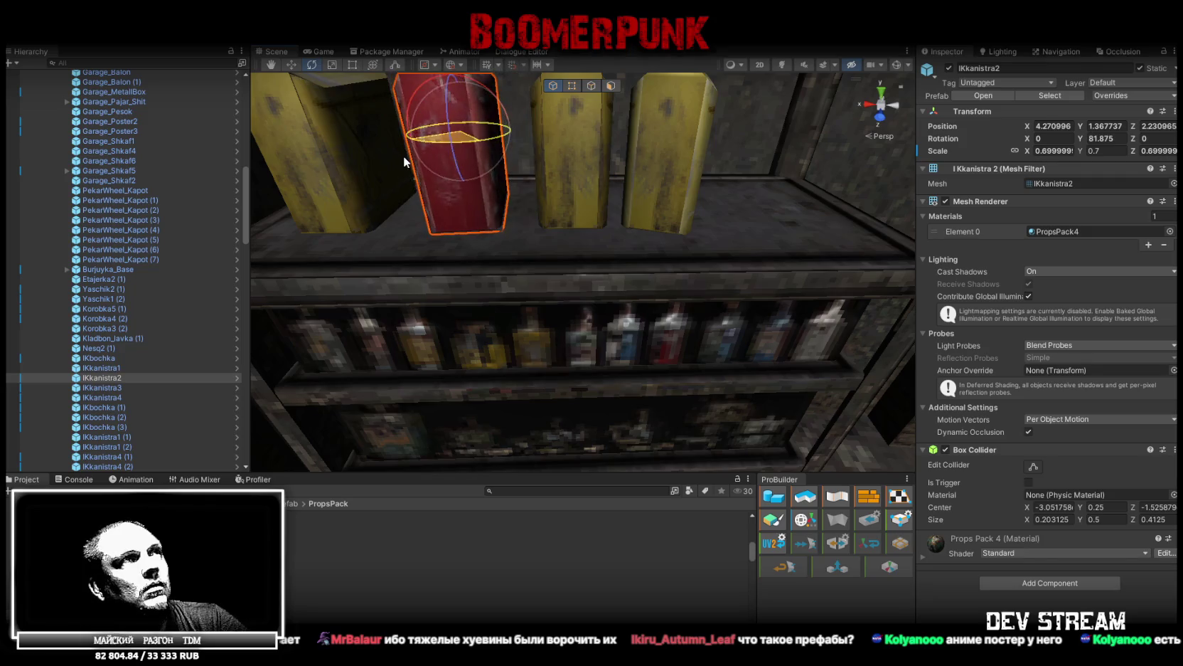
{"action": "scroll", "coordinate": [497, 213], "scroll_direction": "down", "scroll_amount": 5}
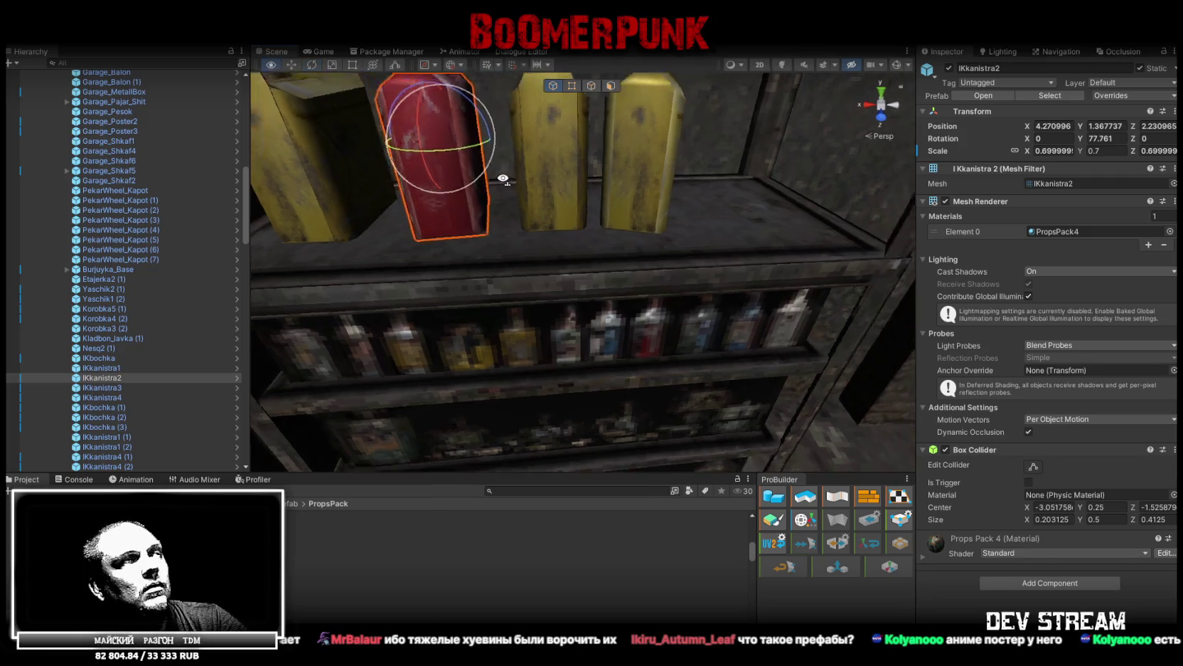
- Duplicate the red canister and slide the copy beside it on the shelf
{"action": "key", "text": "ctrl+d"}
{"action": "key", "text": "w"}
{"action": "mouse_move", "coordinate": [493, 178]}
{"action": "left_mouse_down"}
{"action": "mouse_move", "coordinate": [693, 170]}
{"action": "mouse_move", "coordinate": [880, 202]}
{"action": "mouse_move", "coordinate": [809, 168]}
{"action": "left_mouse_up"}
{"action": "key", "text": "e"}
{"action": "key", "text": "w"}
{"action": "mouse_move", "coordinate": [689, 158]}
{"action": "left_mouse_down"}
{"action": "mouse_move", "coordinate": [670, 163]}
{"action": "mouse_move", "coordinate": [697, 196]}
{"action": "mouse_move", "coordinate": [601, 119]}
{"action": "left_mouse_up"}
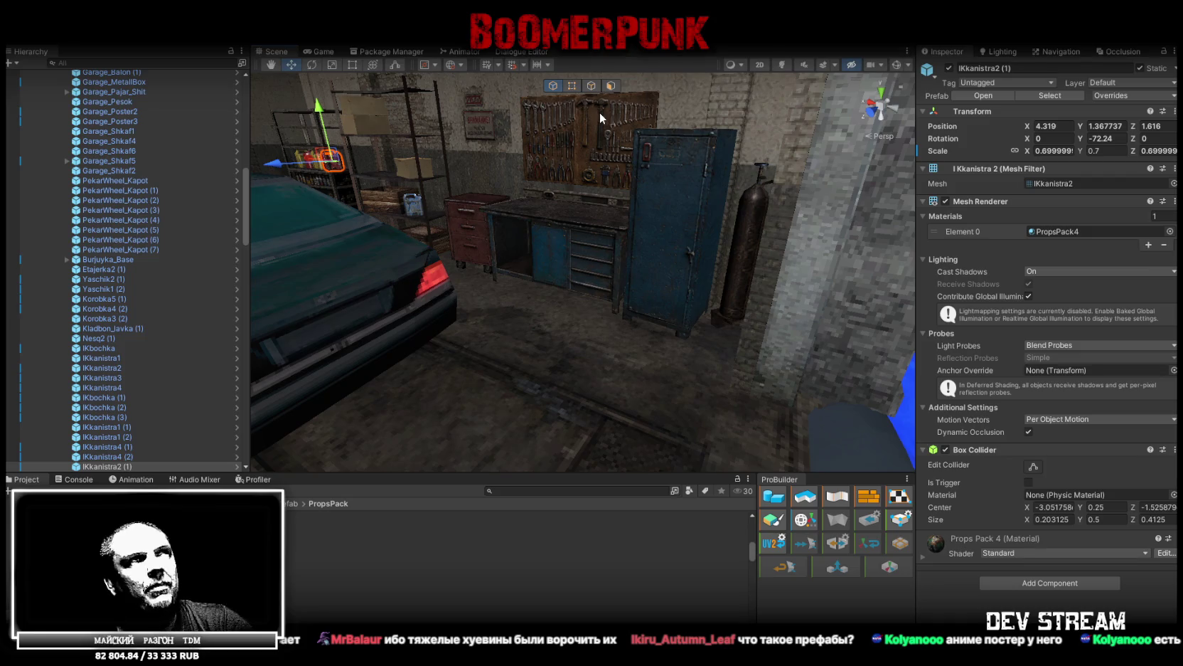
{"action": "mouse_move", "coordinate": [599, 111]}
{"action": "left_mouse_down"}
{"action": "mouse_move", "coordinate": [576, 173]}
{"action": "mouse_move", "coordinate": [368, 180]}
{"action": "mouse_move", "coordinate": [186, 233]}
{"action": "mouse_move", "coordinate": [134, 229]}
{"action": "mouse_move", "coordinate": [526, 225]}
{"action": "left_mouse_up"}
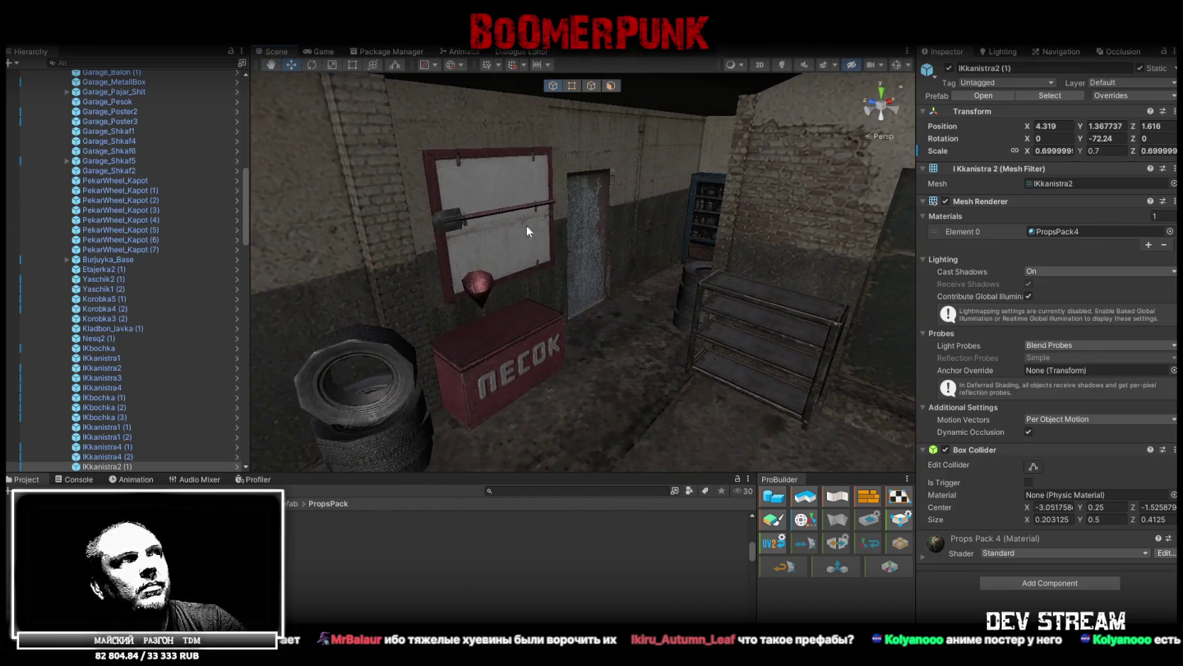
- Click through the wall board, sand box and door while looking for the tyres
{"action": "left_click", "coordinate": [493, 183]}
{"action": "left_click", "coordinate": [492, 193]}
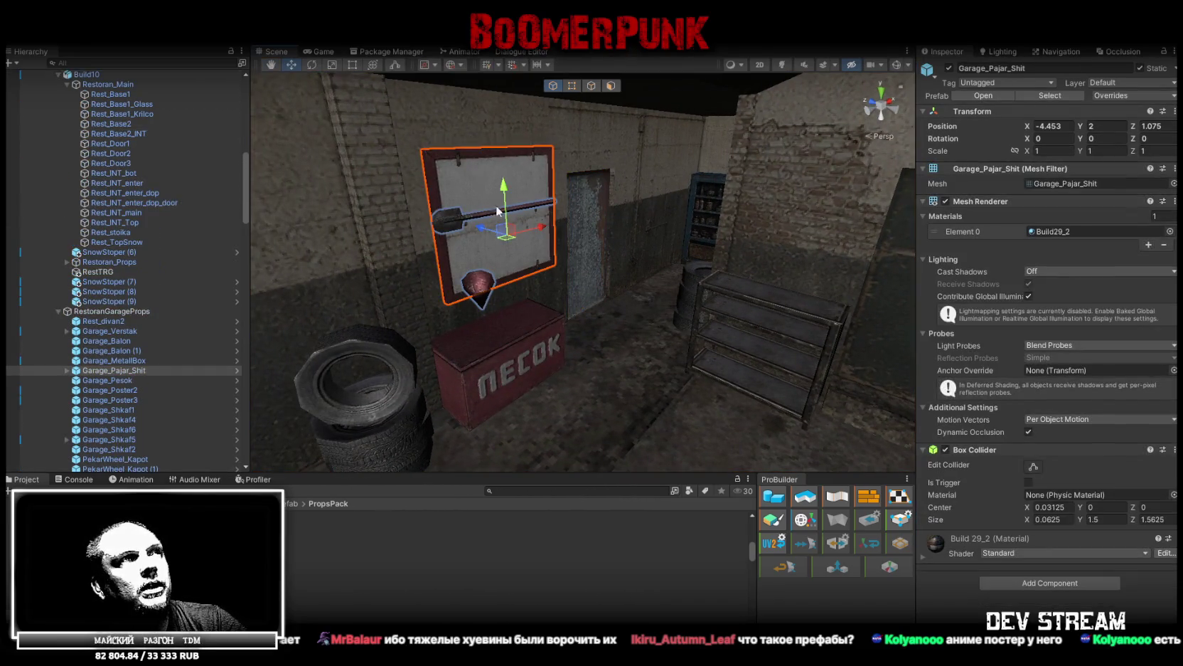
{"action": "left_click", "coordinate": [529, 354]}
{"action": "left_click", "coordinate": [530, 353]}
{"action": "left_click", "coordinate": [495, 177]}
{"action": "left_click", "coordinate": [493, 177]}
{"action": "left_click", "coordinate": [493, 176]}
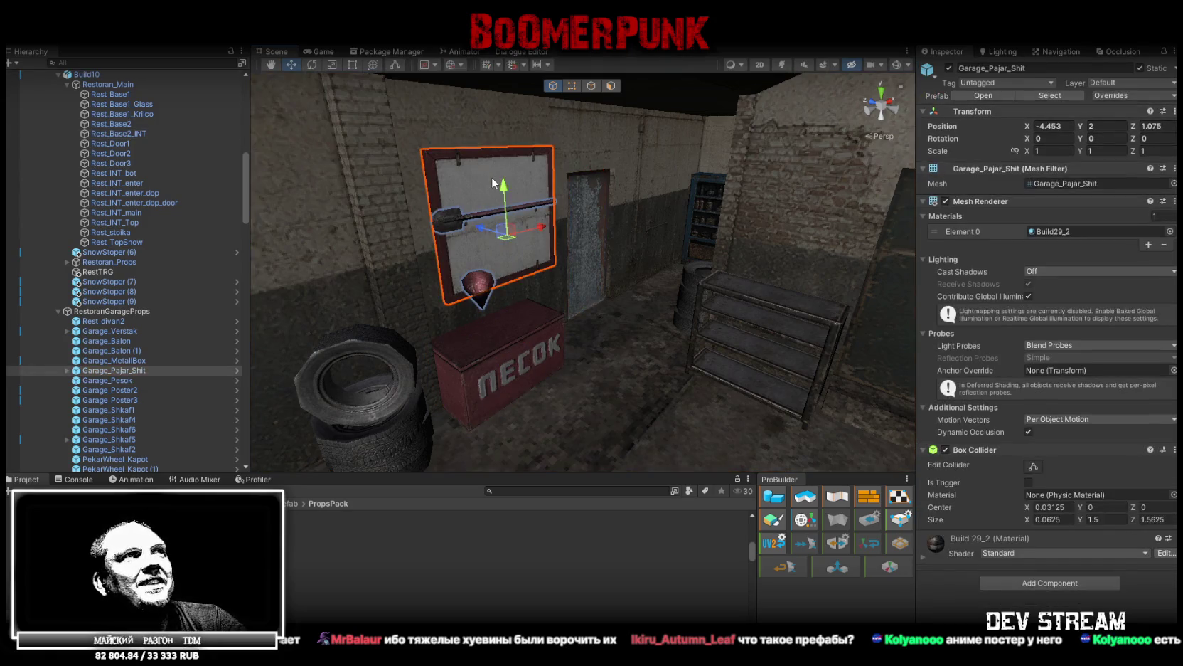
{"action": "left_click", "coordinate": [531, 349]}
{"action": "left_click", "coordinate": [532, 346]}
{"action": "mouse_move", "coordinate": [532, 346]}
{"action": "left_mouse_down"}
{"action": "mouse_move", "coordinate": [775, 308]}
{"action": "mouse_move", "coordinate": [540, 344]}
{"action": "mouse_move", "coordinate": [685, 350]}
{"action": "mouse_move", "coordinate": [617, 436]}
{"action": "mouse_move", "coordinate": [372, 335]}
{"action": "mouse_move", "coordinate": [372, 285]}
{"action": "mouse_move", "coordinate": [578, 282]}
{"action": "mouse_move", "coordinate": [772, 344]}
{"action": "mouse_move", "coordinate": [882, 405]}
{"action": "mouse_move", "coordinate": [613, 319]}
{"action": "mouse_move", "coordinate": [640, 329]}
{"action": "mouse_move", "coordinate": [633, 320]}
{"action": "left_mouse_up"}
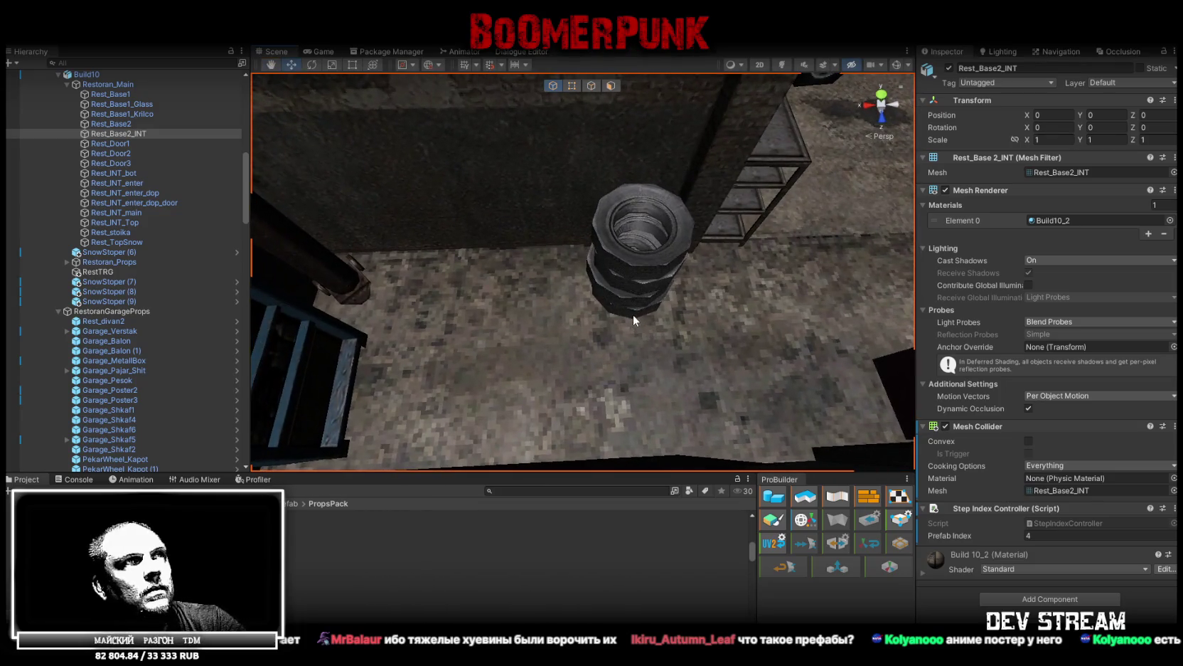
- Select all three stacked tyres and shift the stack sideways along X
{"action": "left_click", "coordinate": [635, 313]}
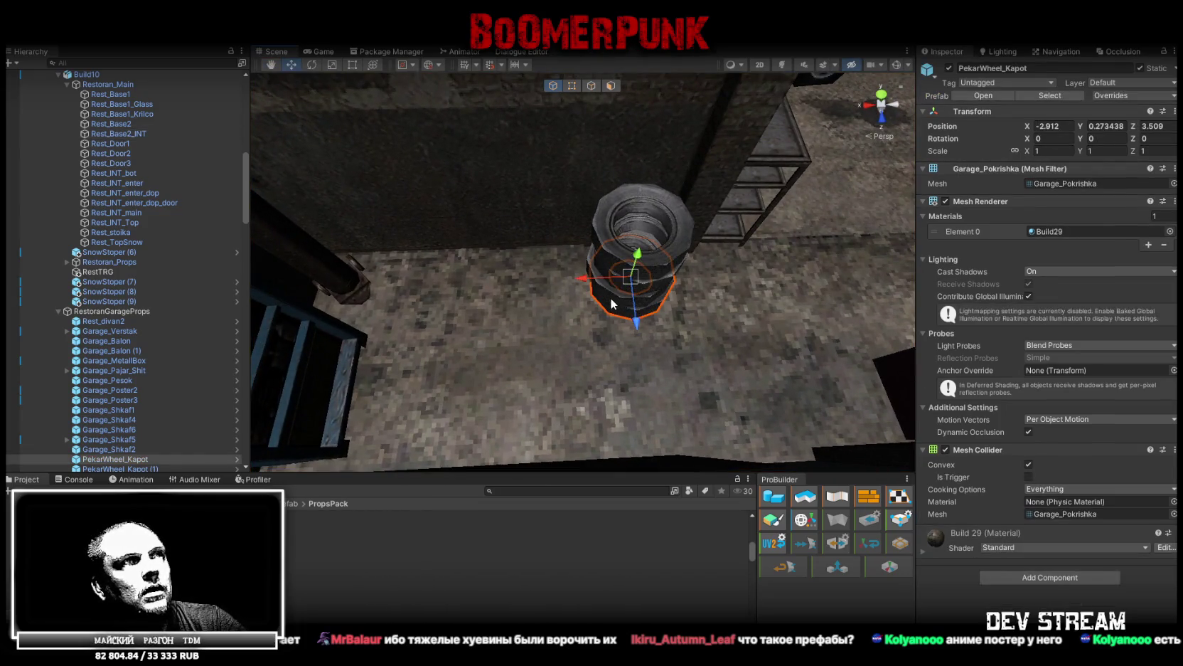
{"action": "left_click", "coordinate": [614, 305], "text": "shift"}
{"action": "left_click", "coordinate": [679, 258], "text": "shift"}
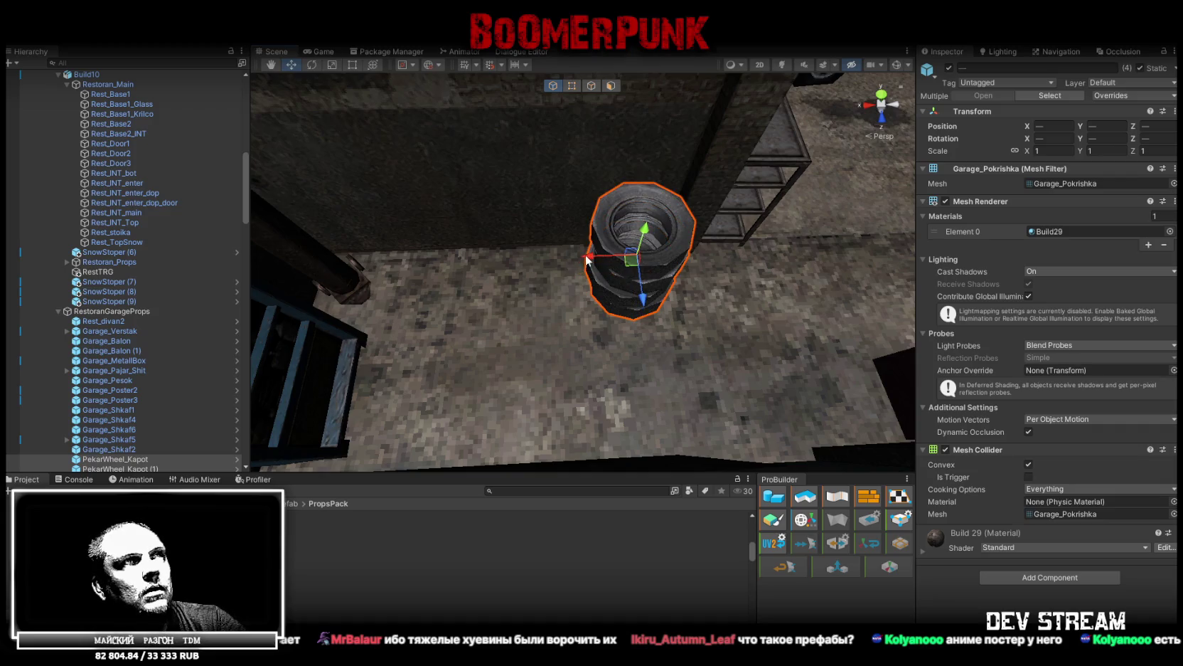
{"action": "left_click_drag", "start_coordinate": [591, 260], "coordinate": [320, 265]}
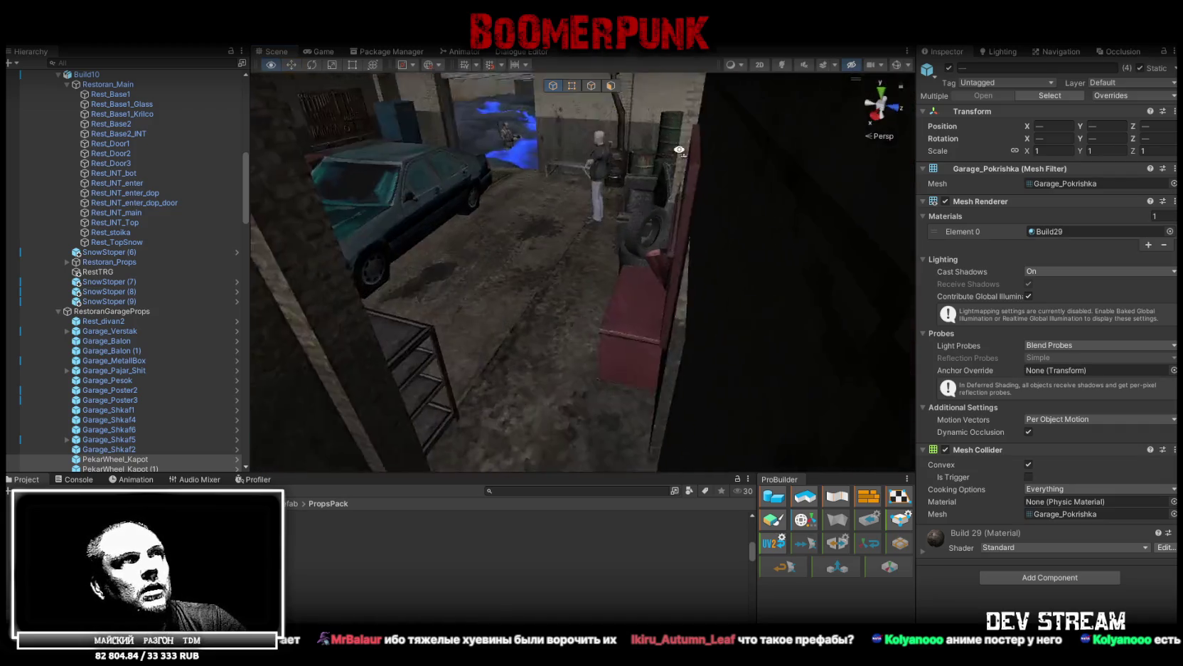
{"action": "left_click_drag", "start_coordinate": [601, 181], "coordinate": [498, 234]}
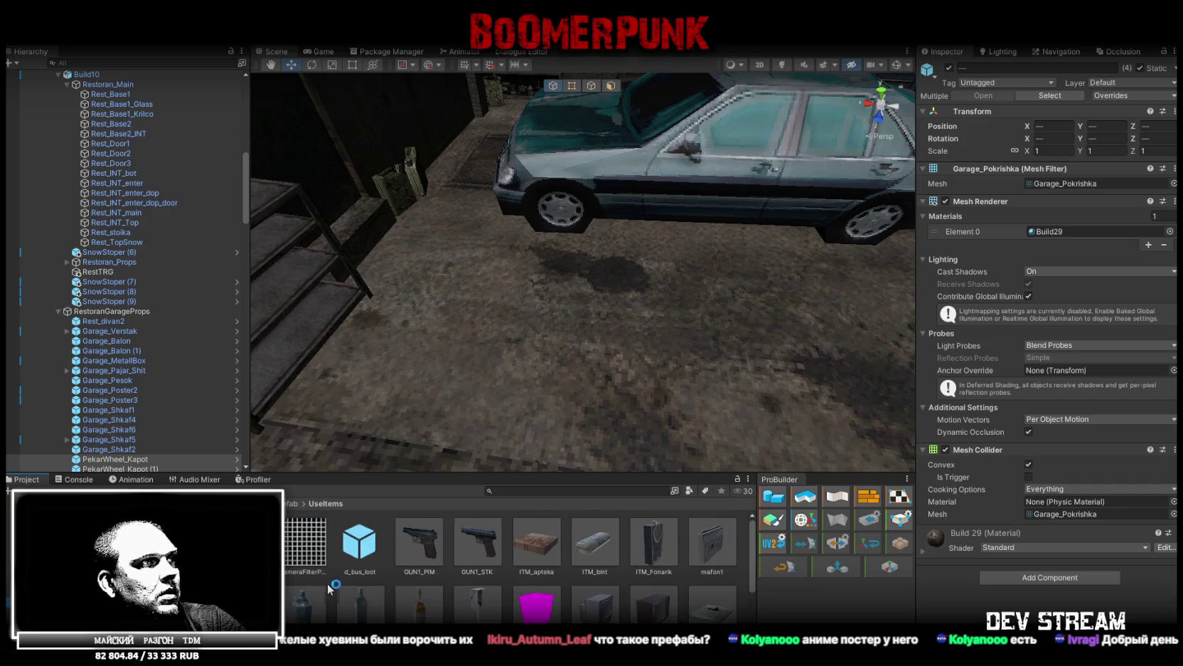
- Drag the Weapon_Shkaf prefab into the scene and place it beside the shelf rack
{"action": "scroll", "coordinate": [329, 589], "scroll_direction": "down", "scroll_amount": 2, "text": "ctrl"}
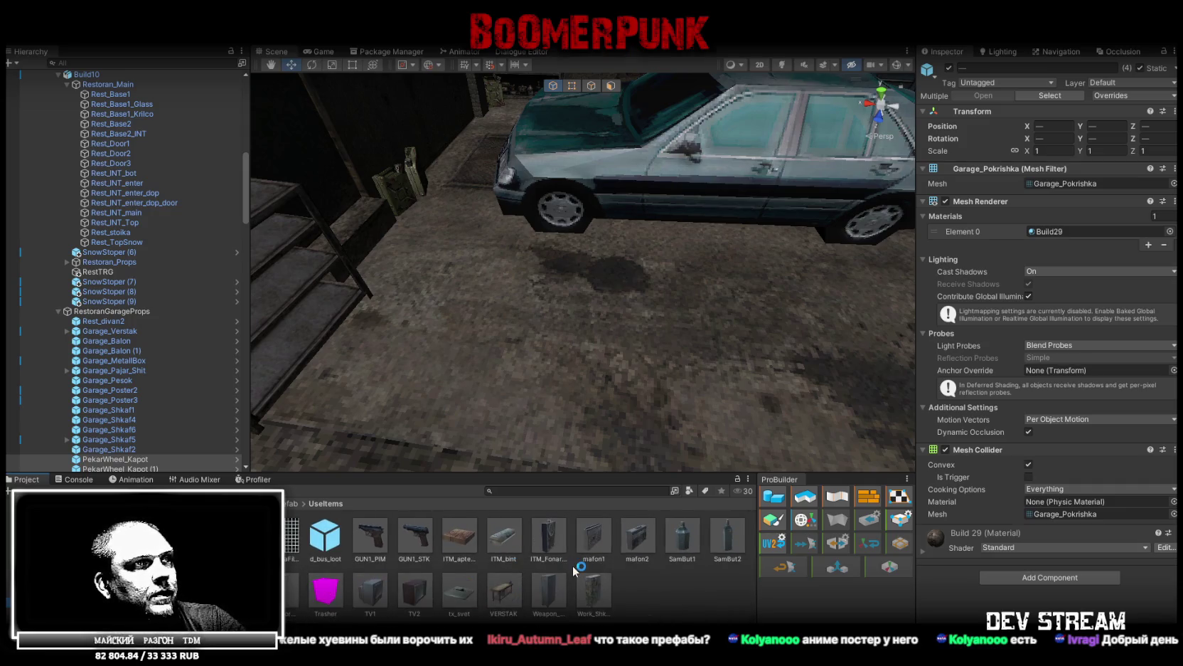
{"action": "left_click", "coordinate": [548, 589]}
{"action": "left_click_drag", "start_coordinate": [569, 455], "coordinate": [583, 426], "text": "alt"}
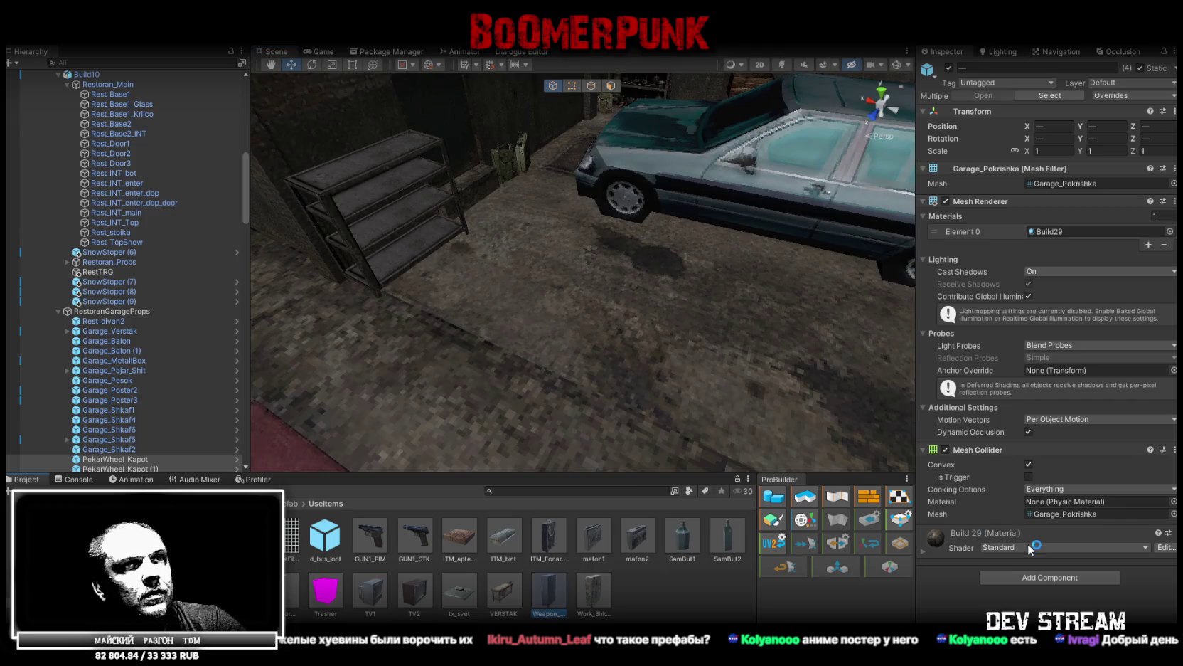
{"action": "mouse_move", "coordinate": [1064, 521]}
{"action": "left_mouse_down"}
{"action": "mouse_move", "coordinate": [1047, 534]}
{"action": "mouse_move", "coordinate": [1035, 524]}
{"action": "left_mouse_up"}
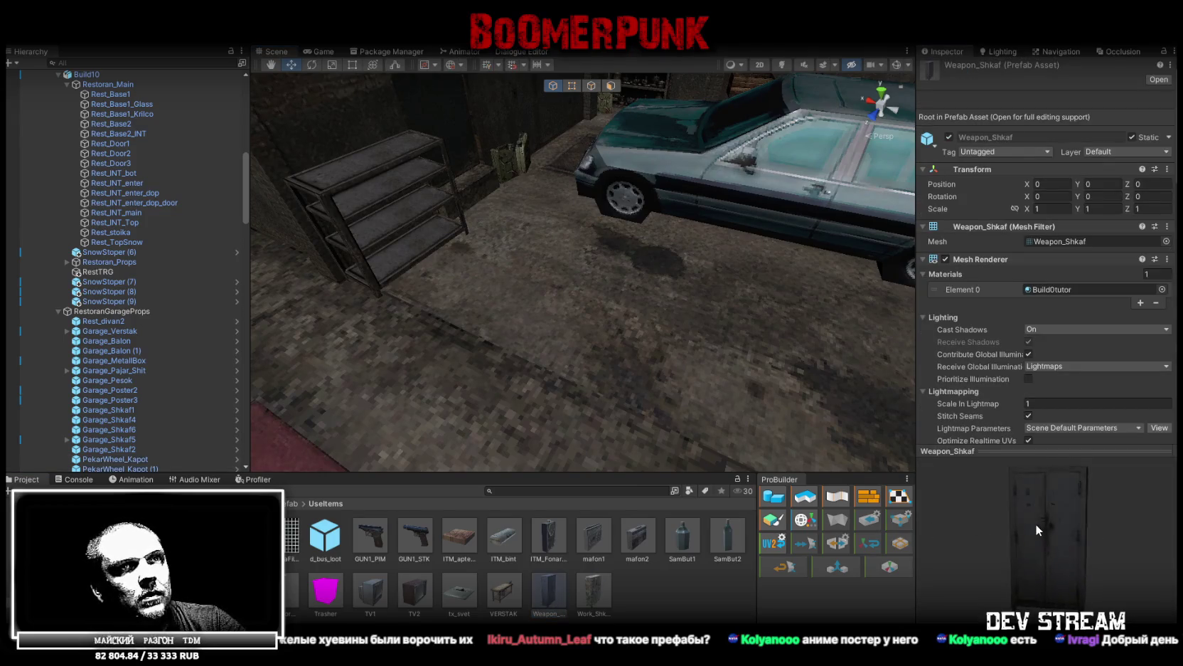
{"action": "mouse_move", "coordinate": [556, 589]}
{"action": "left_mouse_down"}
{"action": "mouse_move", "coordinate": [569, 398]}
{"action": "mouse_move", "coordinate": [760, 248]}
{"action": "left_mouse_up"}
{"action": "mouse_move", "coordinate": [740, 155]}
{"action": "left_mouse_down"}
{"action": "mouse_move", "coordinate": [462, 388]}
{"action": "mouse_move", "coordinate": [464, 366]}
{"action": "left_mouse_up"}
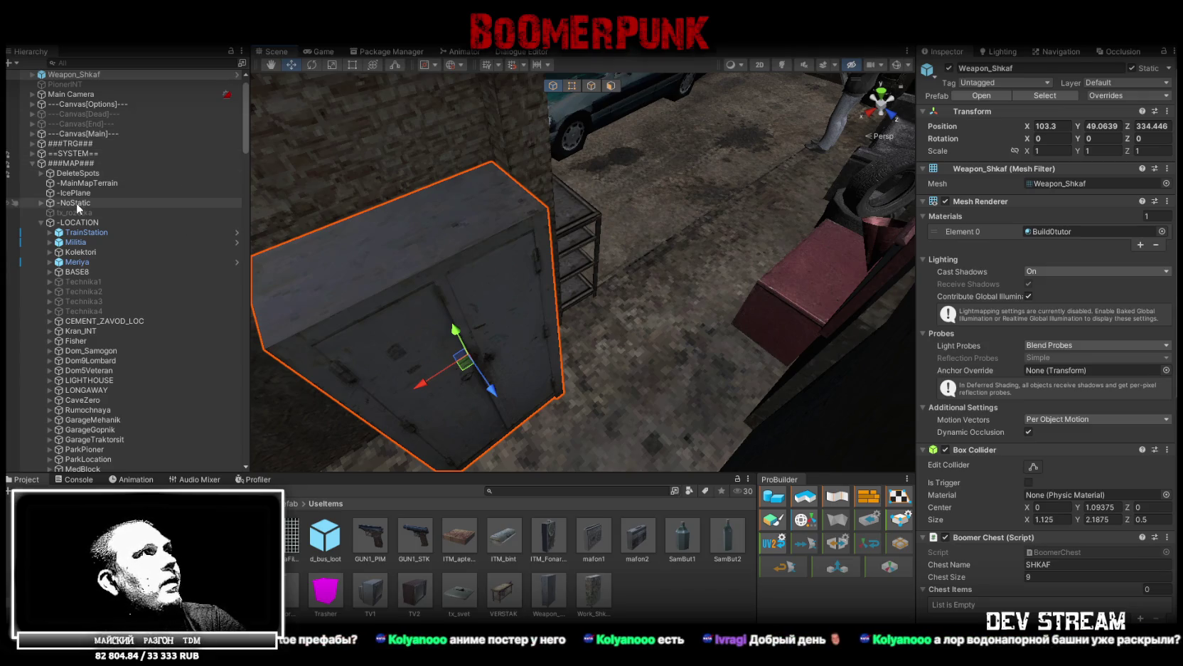
- Parent Weapon_Shkaf under RestoranGarageProps in the Hierarchy
{"action": "mouse_move", "coordinate": [75, 75]}
{"action": "left_mouse_down"}
{"action": "mouse_move", "coordinate": [107, 427]}
{"action": "mouse_move", "coordinate": [129, 474]}
{"action": "mouse_move", "coordinate": [84, 280]}
{"action": "left_mouse_up"}
{"action": "left_click", "coordinate": [59, 281]}
{"action": "left_click", "coordinate": [59, 292]}
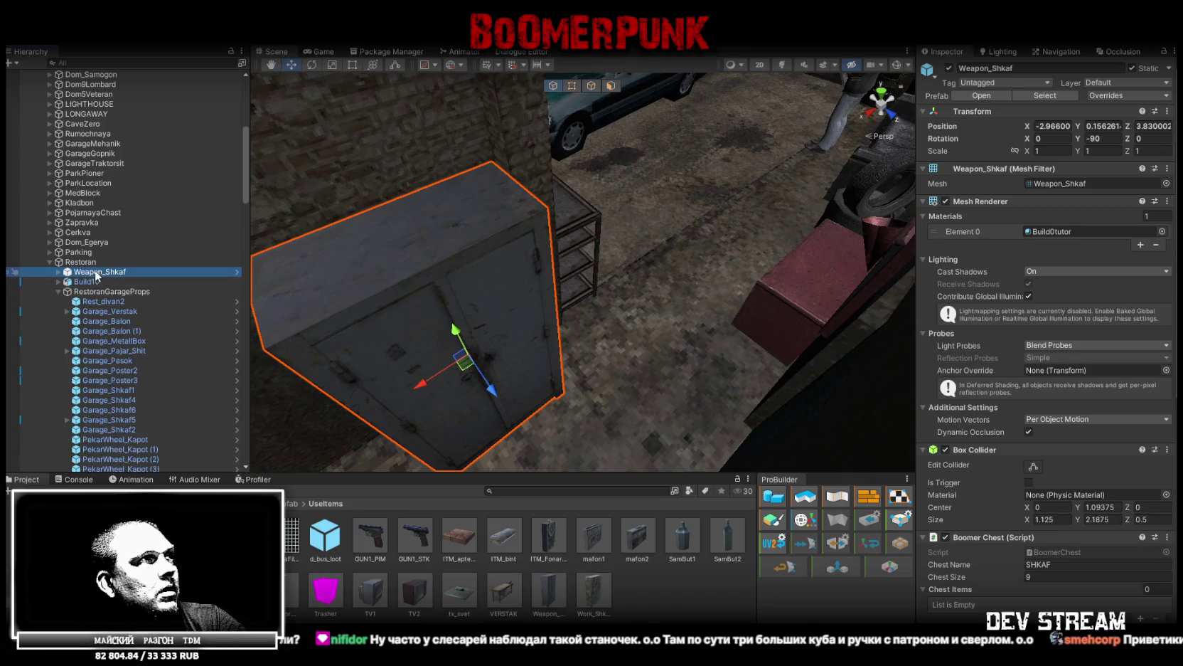
{"action": "left_click_drag", "start_coordinate": [108, 297], "coordinate": [109, 292]}
{"action": "scroll", "coordinate": [398, 370], "scroll_direction": "up", "scroll_amount": 5}
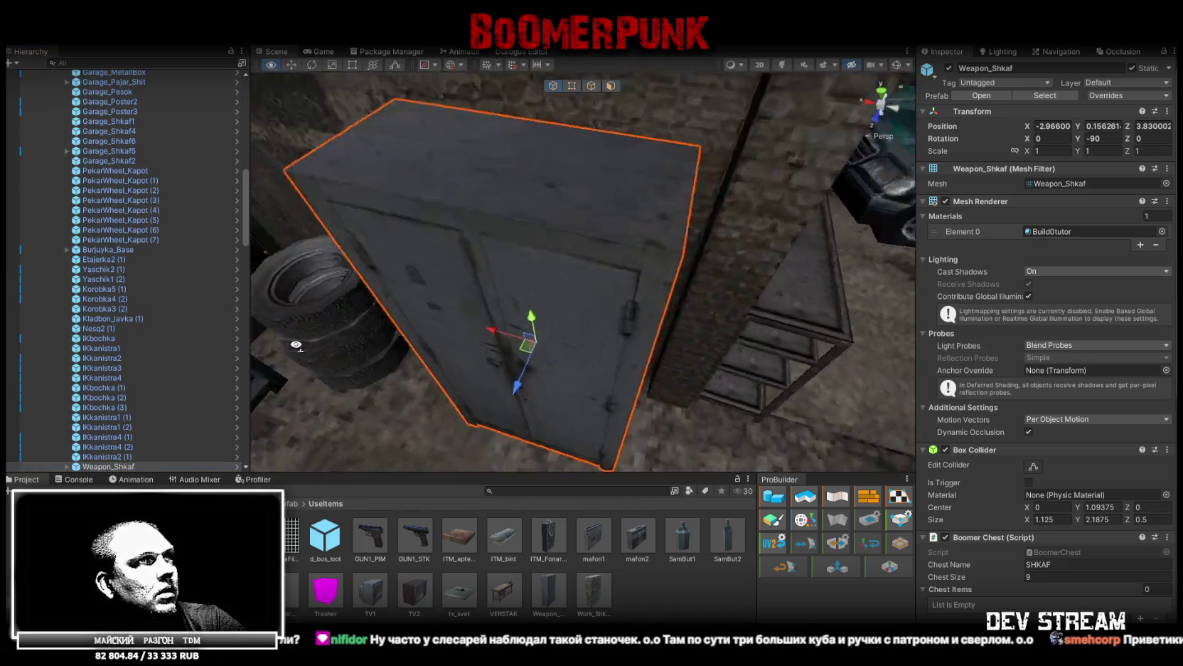
{"action": "mouse_move", "coordinate": [398, 369]}
{"action": "left_mouse_down"}
{"action": "mouse_move", "coordinate": [576, 322]}
{"action": "mouse_move", "coordinate": [532, 351]}
{"action": "mouse_move", "coordinate": [411, 359]}
{"action": "mouse_move", "coordinate": [495, 379]}
{"action": "mouse_move", "coordinate": [549, 371]}
{"action": "left_mouse_up"}
{"action": "mouse_move", "coordinate": [408, 387]}
{"action": "left_mouse_down"}
{"action": "mouse_move", "coordinate": [653, 291]}
{"action": "mouse_move", "coordinate": [567, 340]}
{"action": "mouse_move", "coordinate": [565, 320]}
{"action": "mouse_move", "coordinate": [669, 264]}
{"action": "mouse_move", "coordinate": [630, 263]}
{"action": "left_mouse_up"}
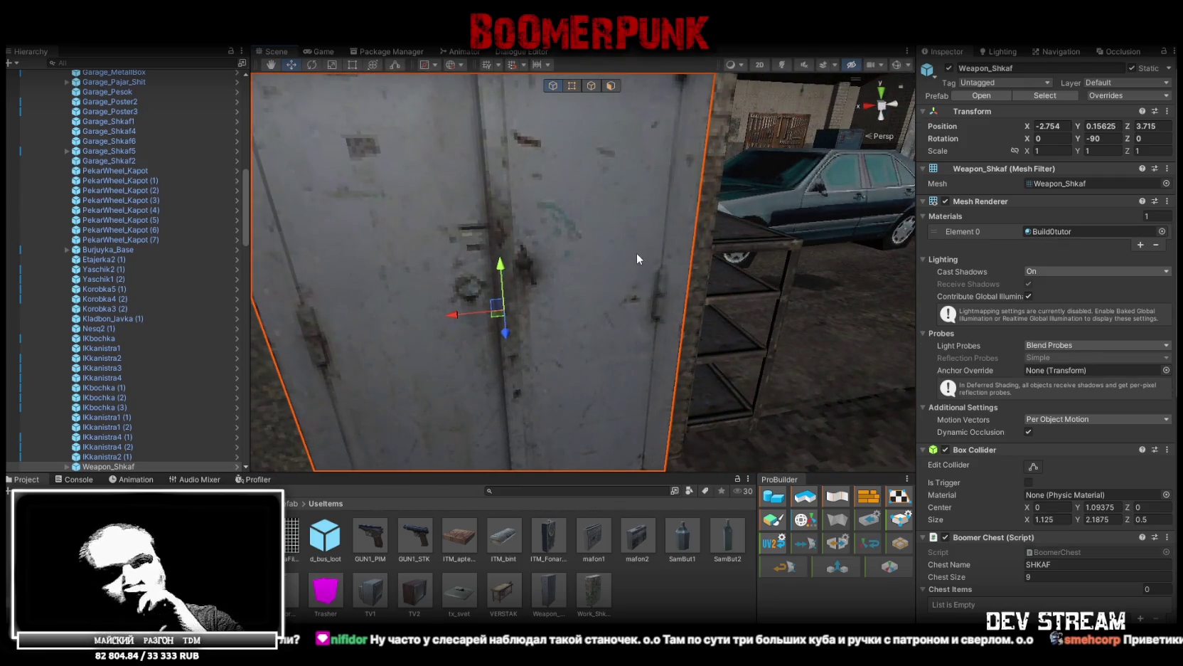
{"action": "mouse_move", "coordinate": [630, 243]}
{"action": "left_mouse_down"}
{"action": "mouse_move", "coordinate": [642, 351]}
{"action": "mouse_move", "coordinate": [727, 291]}
{"action": "left_mouse_up"}
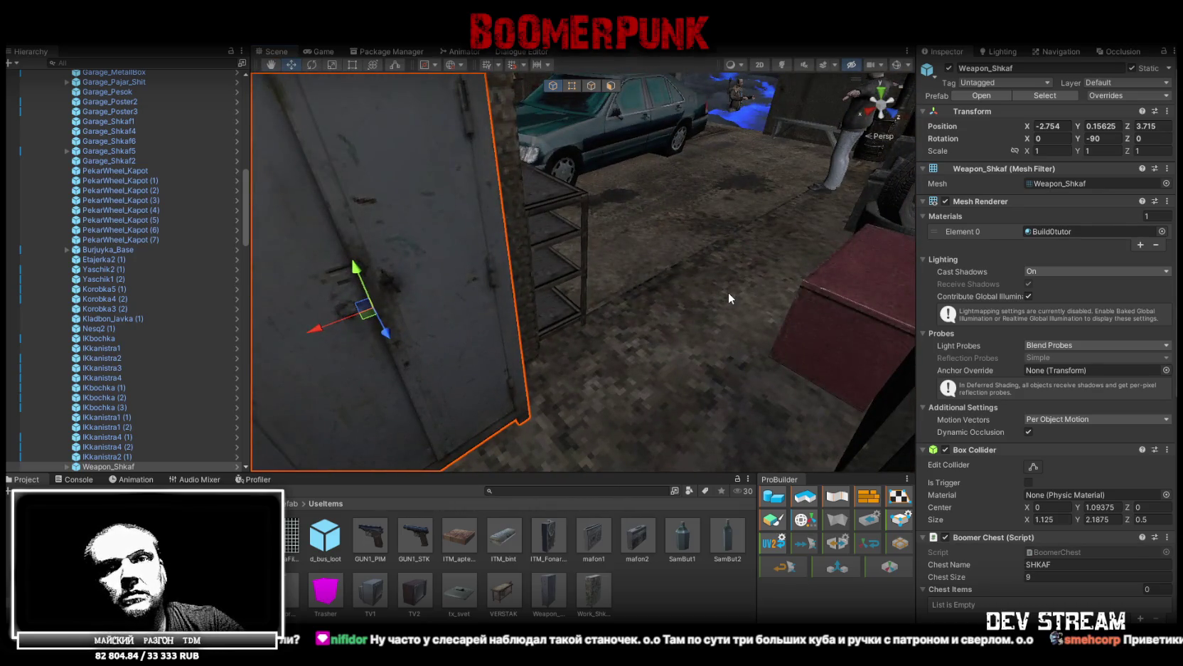
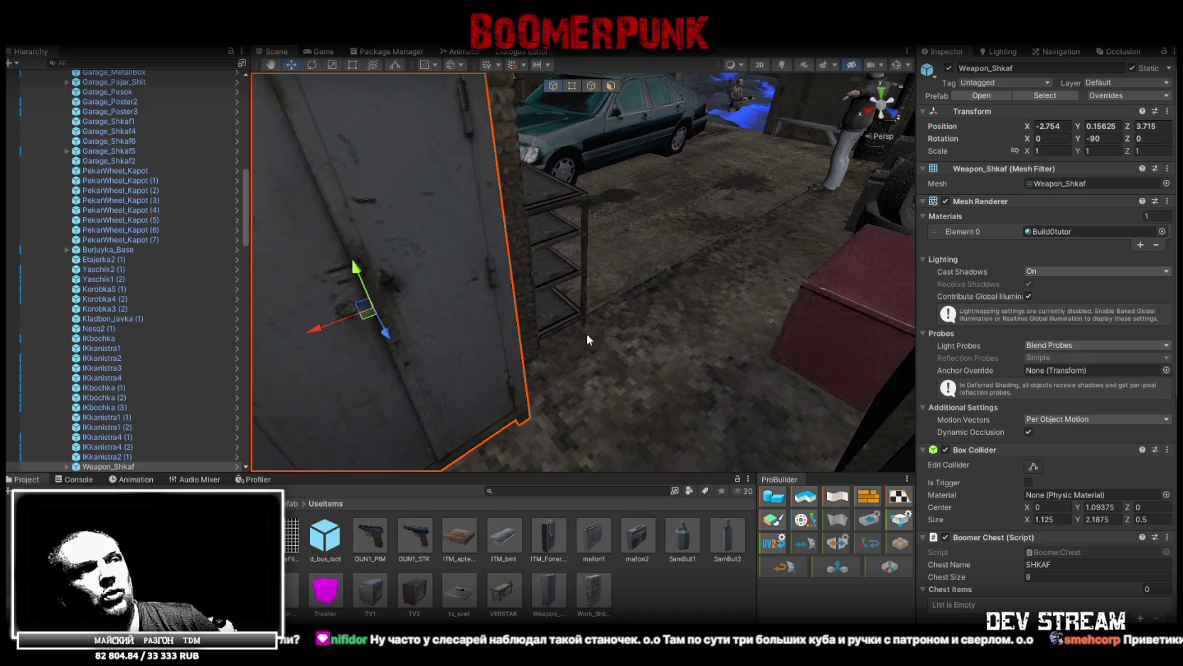
- Swing the view back to the car and collapse the -LOCATION and ###MAP### groups
{"action": "mouse_move", "coordinate": [545, 374]}
{"action": "left_mouse_down"}
{"action": "mouse_move", "coordinate": [602, 304]}
{"action": "mouse_move", "coordinate": [594, 337]}
{"action": "mouse_move", "coordinate": [576, 347]}
{"action": "mouse_move", "coordinate": [324, 360]}
{"action": "mouse_move", "coordinate": [427, 348]}
{"action": "mouse_move", "coordinate": [489, 357]}
{"action": "left_mouse_up"}
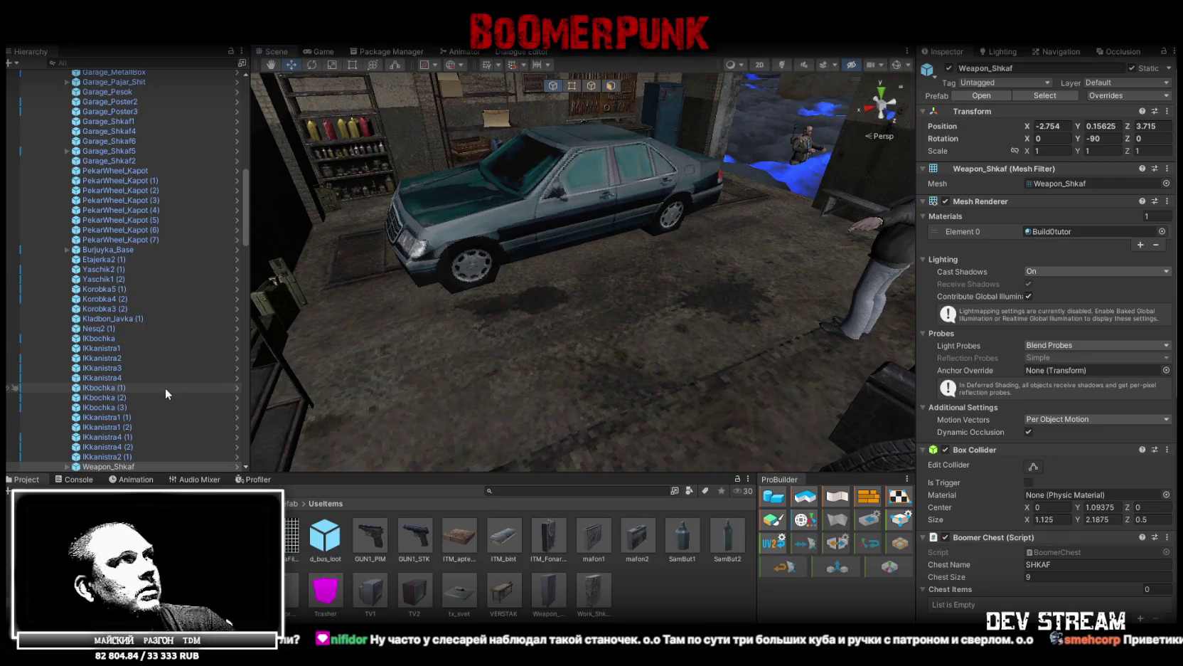
{"action": "scroll", "coordinate": [162, 364], "scroll_direction": "up", "scroll_amount": 10}
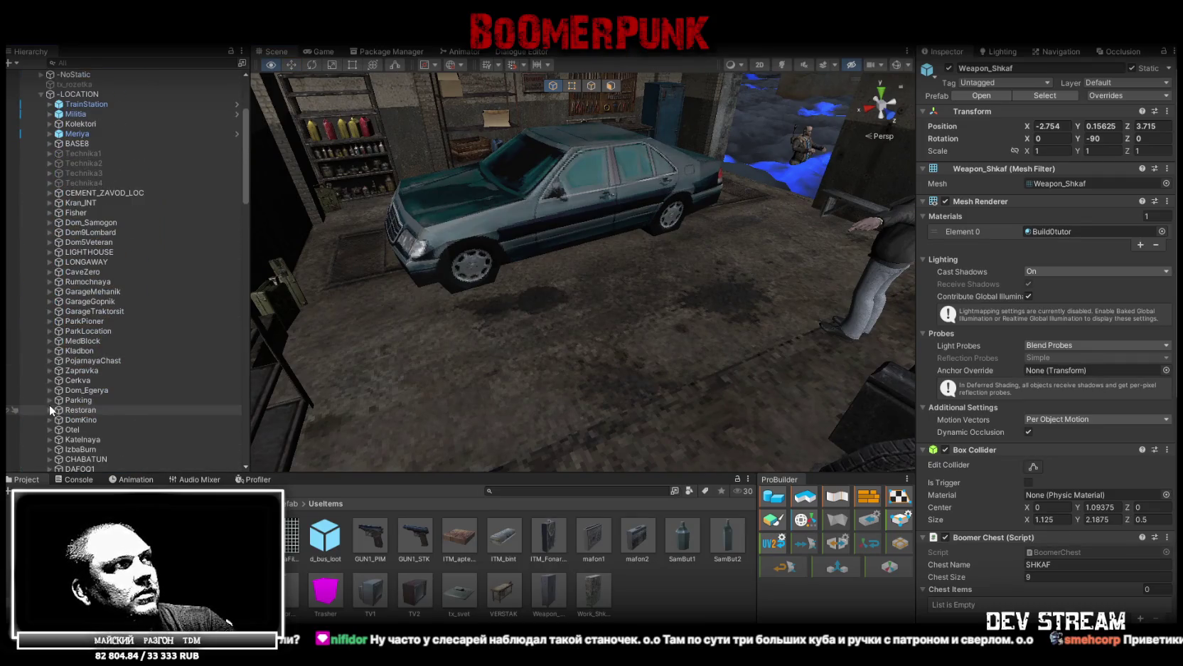
{"action": "scroll", "coordinate": [40, 170], "scroll_direction": "up", "scroll_amount": 5}
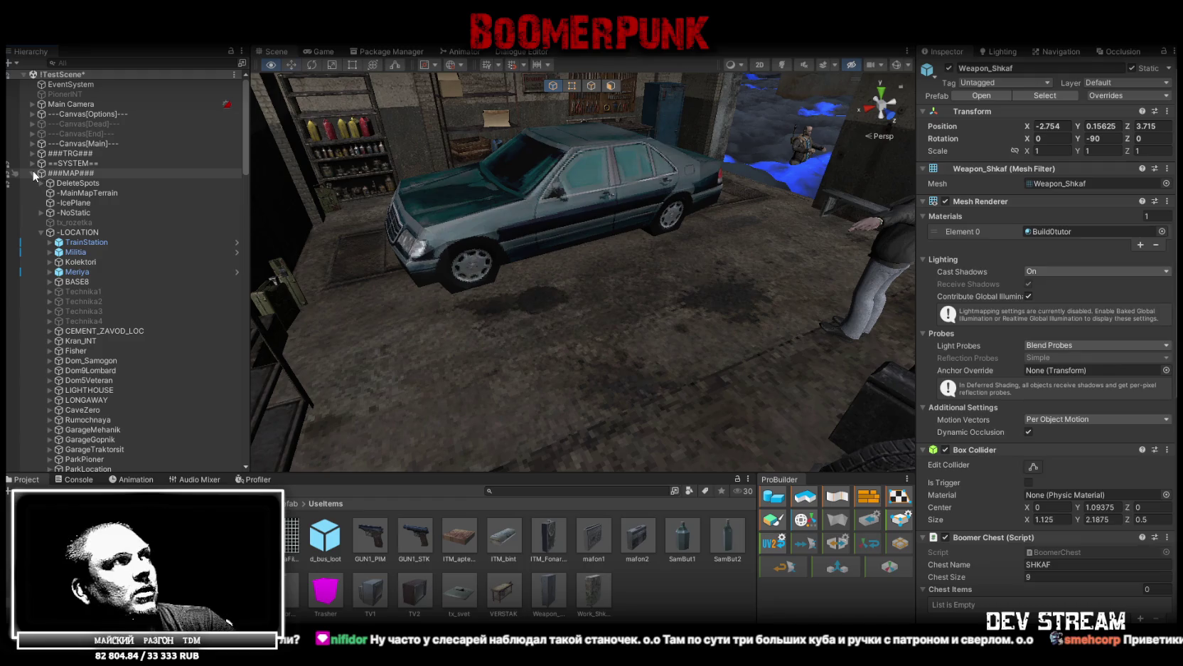
{"action": "left_click", "coordinate": [41, 231]}
{"action": "left_click", "coordinate": [32, 173]}
- Create a new 3D Cube object from the Hierarchy's context menu
{"action": "right_click", "coordinate": [89, 316]}
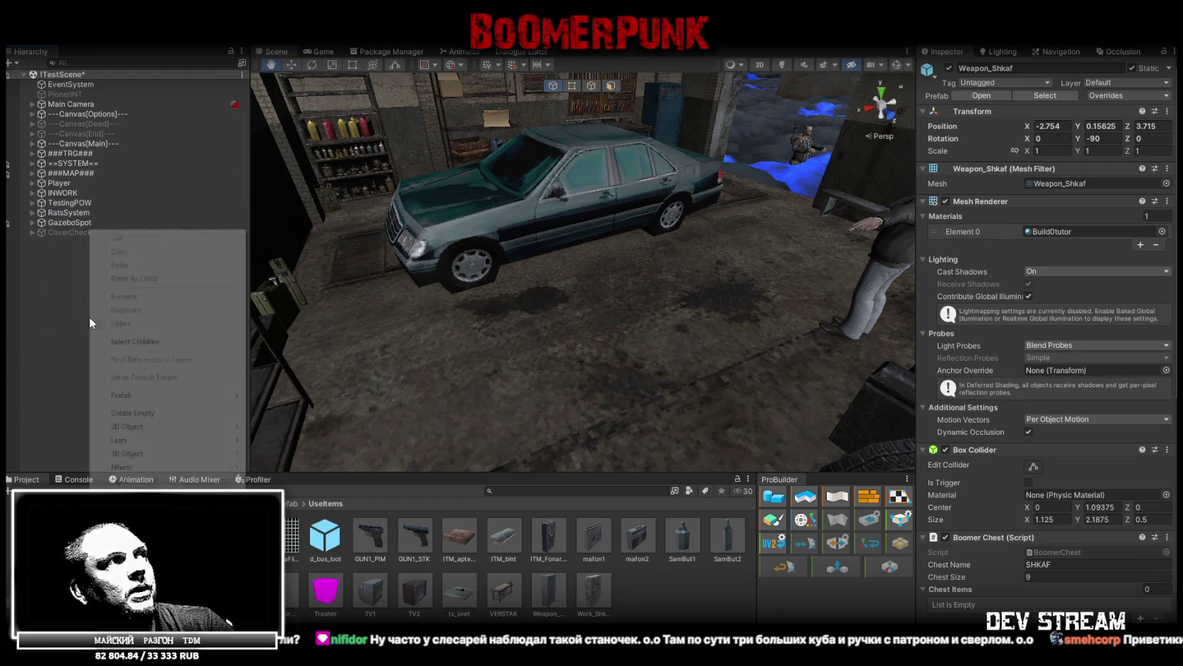
{"action": "mouse_move", "coordinate": [162, 432]}
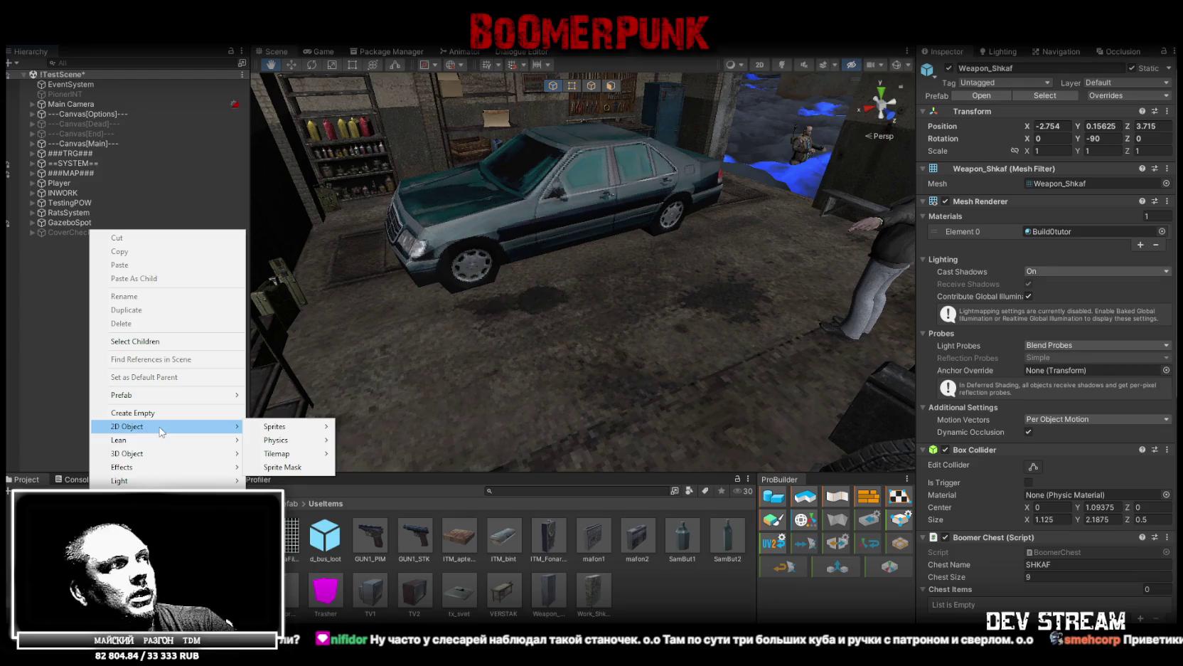
{"action": "mouse_move", "coordinate": [162, 453]}
{"action": "left_click", "coordinate": [281, 453]}
- Rename the cube to Cube2 and drag it into the Project panel as a prefab
{"action": "mouse_move", "coordinate": [586, 261]}
{"action": "left_mouse_down"}
{"action": "mouse_move", "coordinate": [541, 301]}
{"action": "mouse_move", "coordinate": [553, 237]}
{"action": "mouse_move", "coordinate": [571, 231]}
{"action": "mouse_move", "coordinate": [526, 263]}
{"action": "left_mouse_up"}
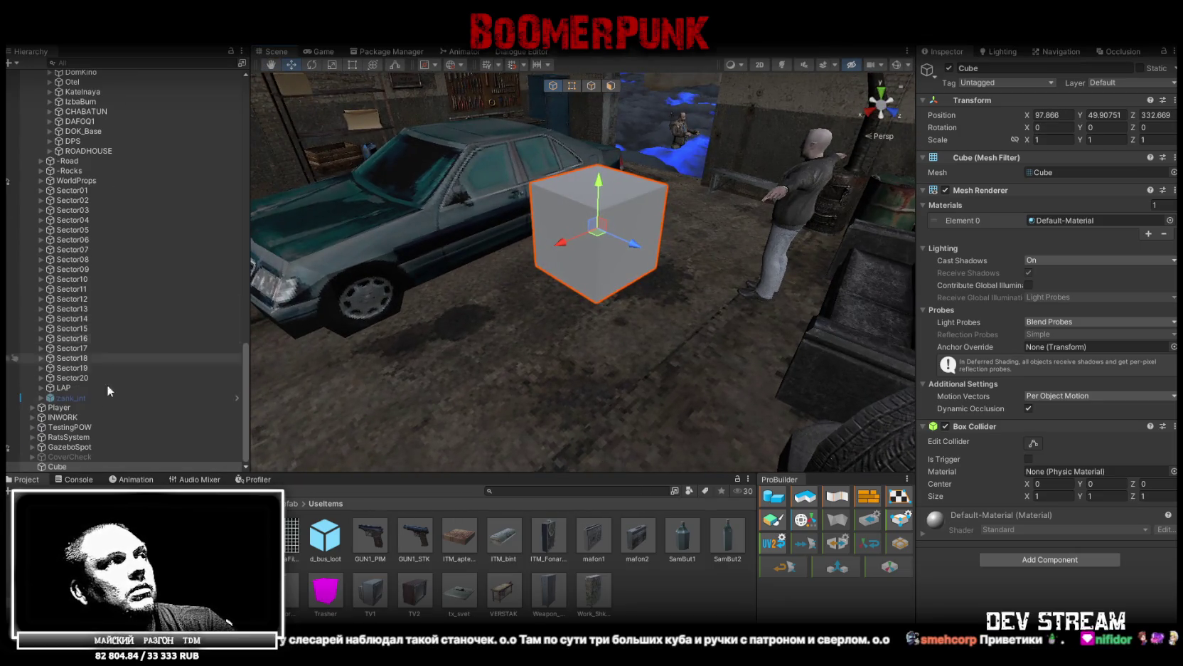
{"action": "left_click", "coordinate": [57, 466]}
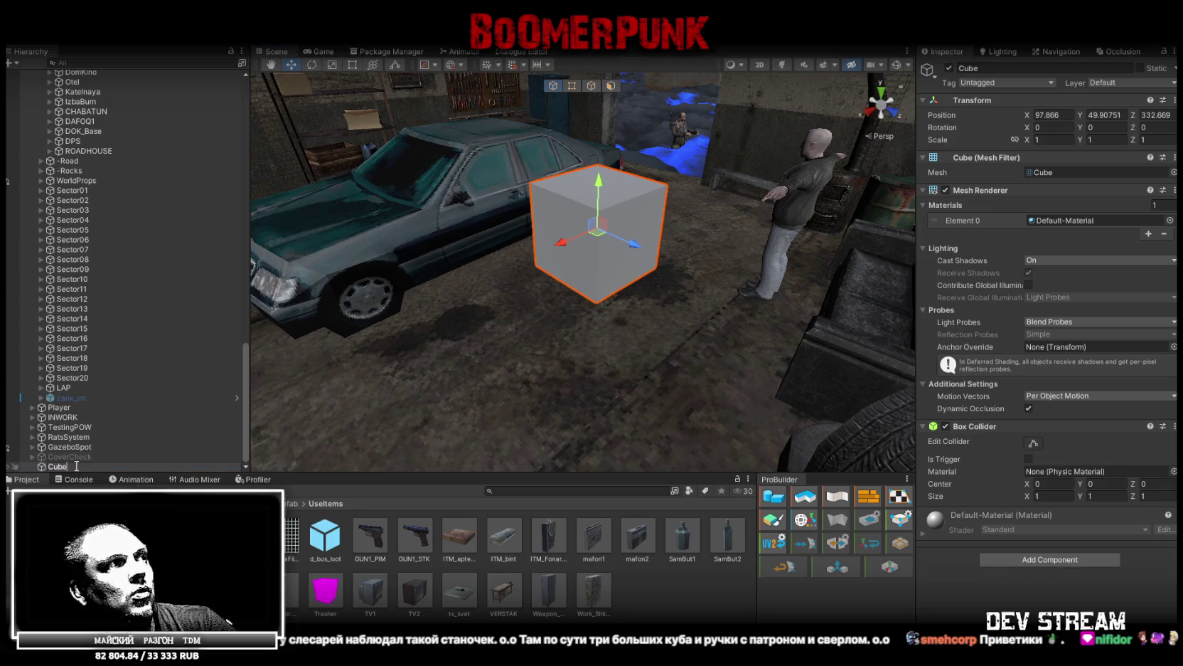
{"action": "type", "text": "2"}
{"action": "left_click", "coordinate": [78, 458]}
{"action": "left_click", "coordinate": [70, 466]}
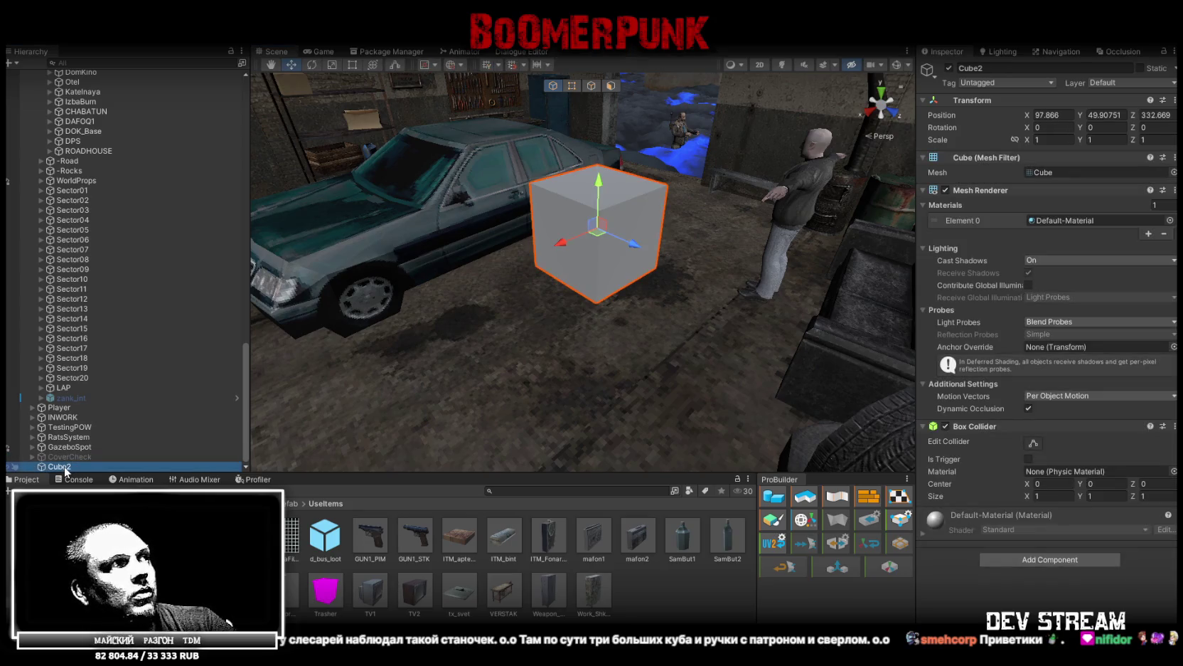
{"action": "left_click_drag", "start_coordinate": [591, 276], "coordinate": [565, 286]}
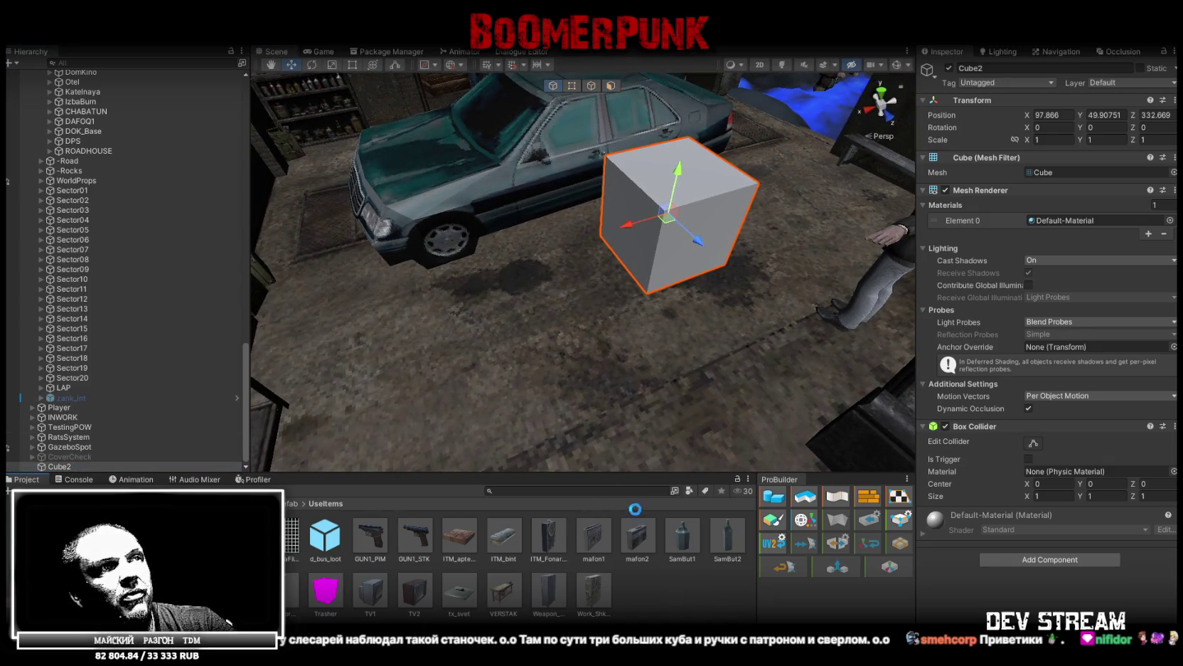
{"action": "left_click_drag", "start_coordinate": [635, 509], "coordinate": [635, 509]}
- Move, duplicate and rotate Cube2 copies around the car and beside the shelves
{"action": "left_click", "coordinate": [657, 192]}
{"action": "mouse_move", "coordinate": [679, 221]}
{"action": "left_mouse_down"}
{"action": "mouse_move", "coordinate": [564, 222]}
{"action": "mouse_move", "coordinate": [709, 201]}
{"action": "mouse_move", "coordinate": [667, 330]}
{"action": "mouse_move", "coordinate": [573, 192]}
{"action": "mouse_move", "coordinate": [604, 172]}
{"action": "mouse_move", "coordinate": [470, 182]}
{"action": "left_mouse_up"}
{"action": "key", "text": "ctrl+d"}
{"action": "scroll", "coordinate": [603, 172], "scroll_direction": "up", "scroll_amount": 4}
{"action": "key", "text": "e"}
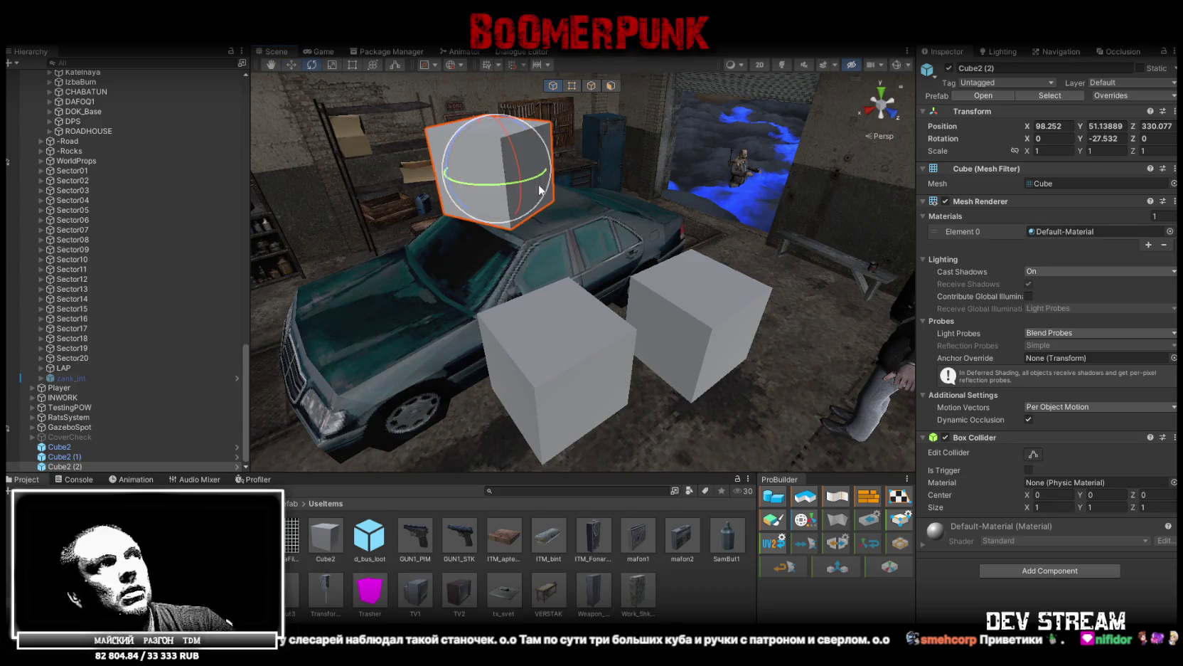
{"action": "key", "text": "ctrl+d"}
{"action": "key", "text": "w"}
{"action": "mouse_move", "coordinate": [675, 175]}
{"action": "left_mouse_down"}
{"action": "mouse_move", "coordinate": [701, 176]}
{"action": "mouse_move", "coordinate": [496, 225]}
{"action": "mouse_move", "coordinate": [488, 206]}
{"action": "mouse_move", "coordinate": [377, 148]}
{"action": "mouse_move", "coordinate": [370, 116]}
{"action": "left_mouse_up"}
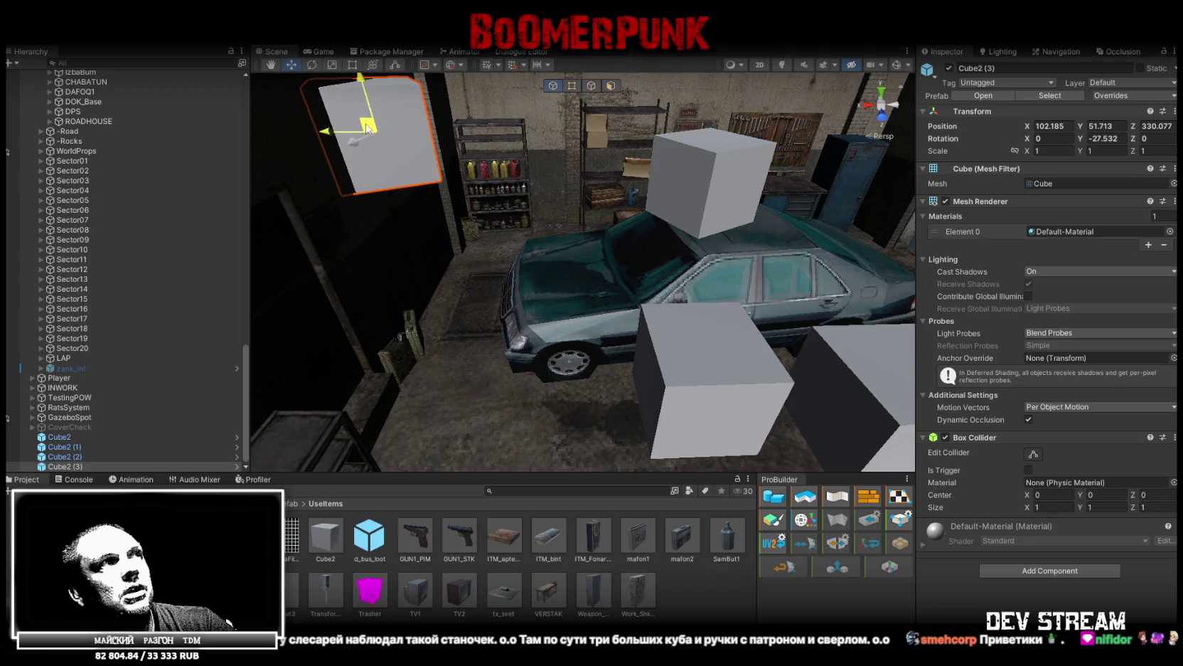
{"action": "scroll", "coordinate": [505, 316], "scroll_direction": "down", "scroll_amount": 3}
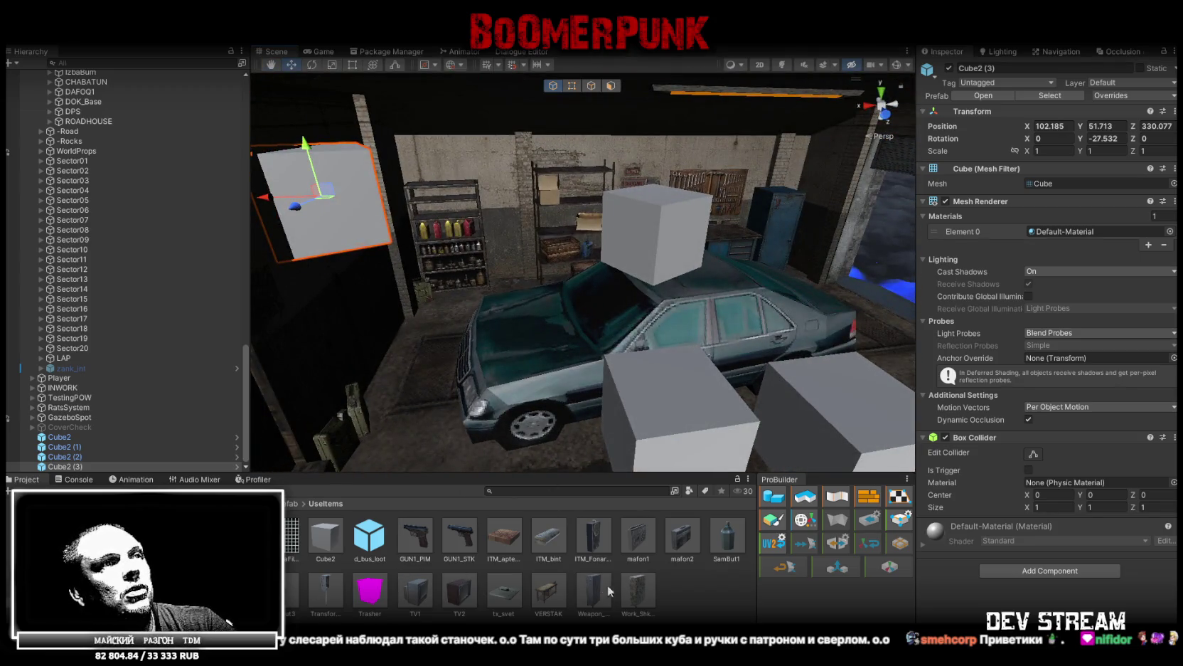
{"action": "left_click", "coordinate": [334, 541]}
{"action": "type", "text": ".5"}
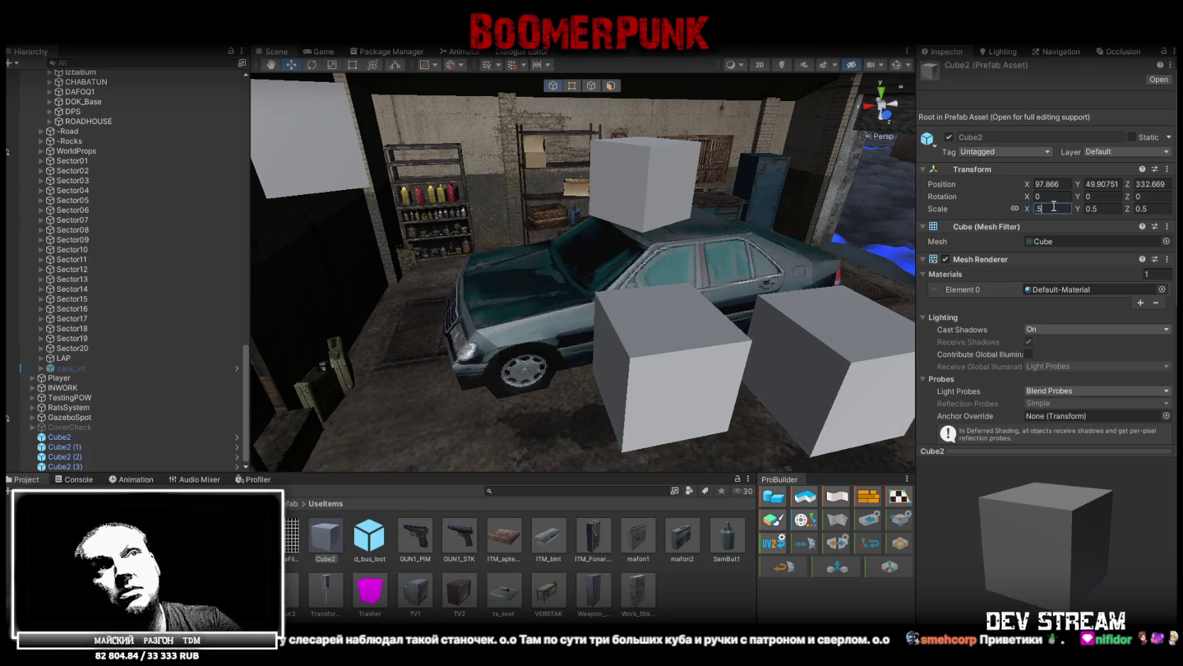
- Assign the Wood_2 material to the Cube2 prefab and view the resulting wooden crates
{"action": "left_click", "coordinate": [1162, 288]}
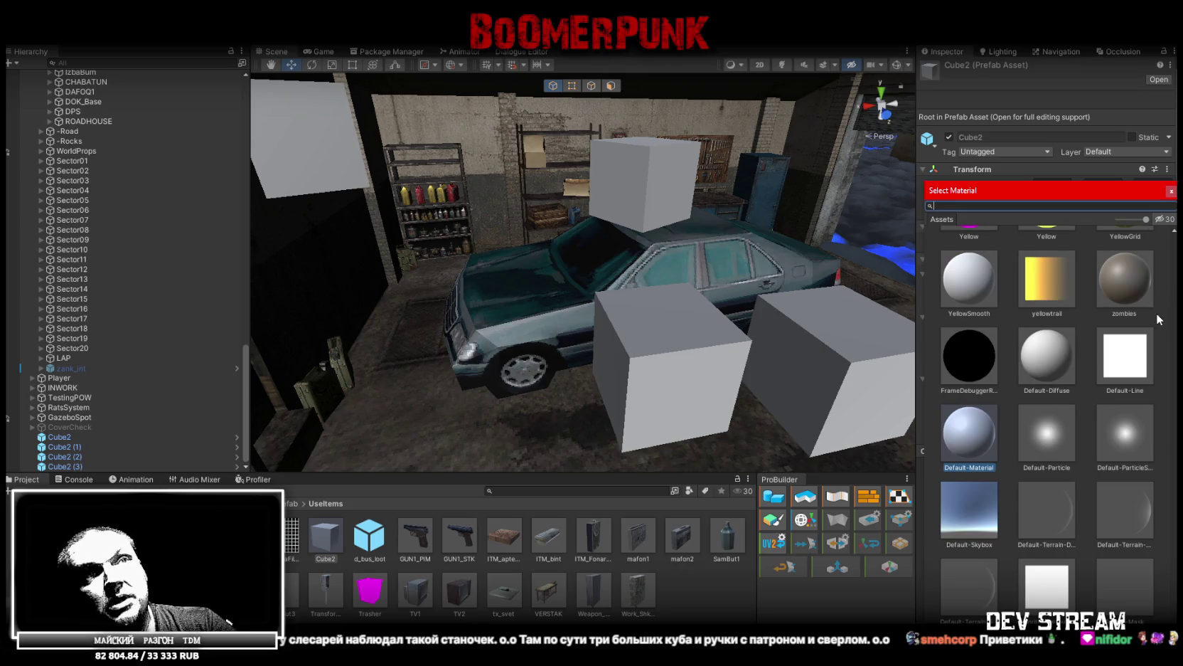
{"action": "scroll", "coordinate": [1111, 398], "scroll_direction": "up", "scroll_amount": 3}
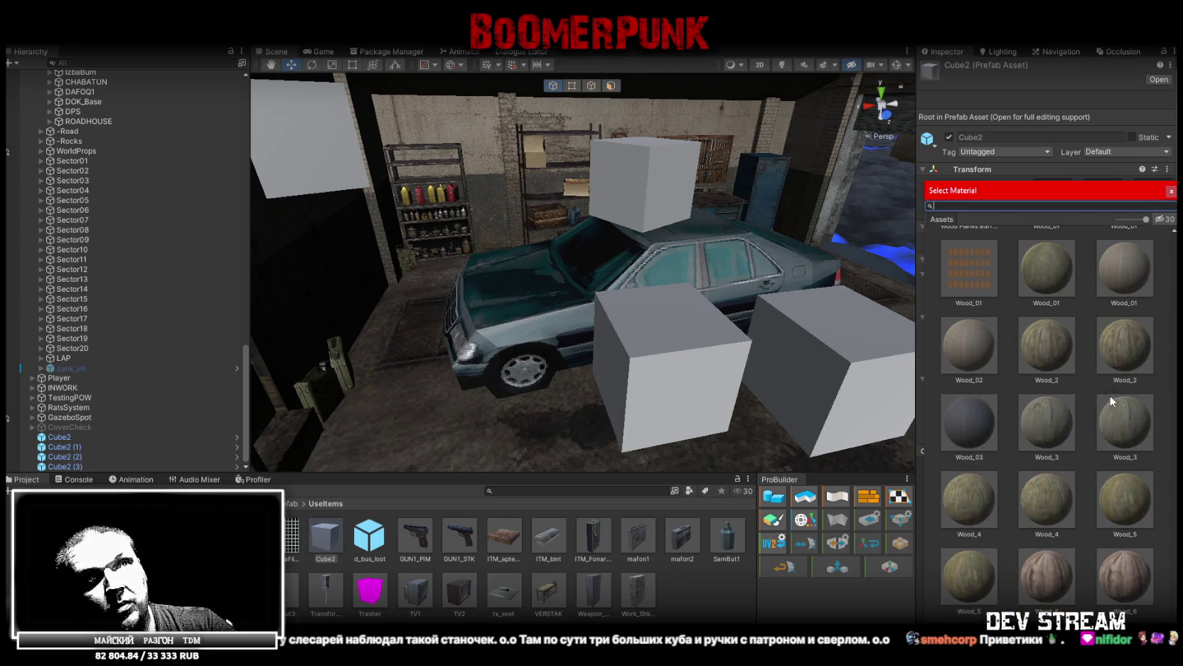
{"action": "left_click", "coordinate": [1048, 357]}
{"action": "mouse_move", "coordinate": [693, 236]}
{"action": "left_mouse_down"}
{"action": "mouse_move", "coordinate": [733, 229]}
{"action": "mouse_move", "coordinate": [710, 265]}
{"action": "mouse_move", "coordinate": [486, 302]}
{"action": "mouse_move", "coordinate": [725, 290]}
{"action": "left_mouse_up"}
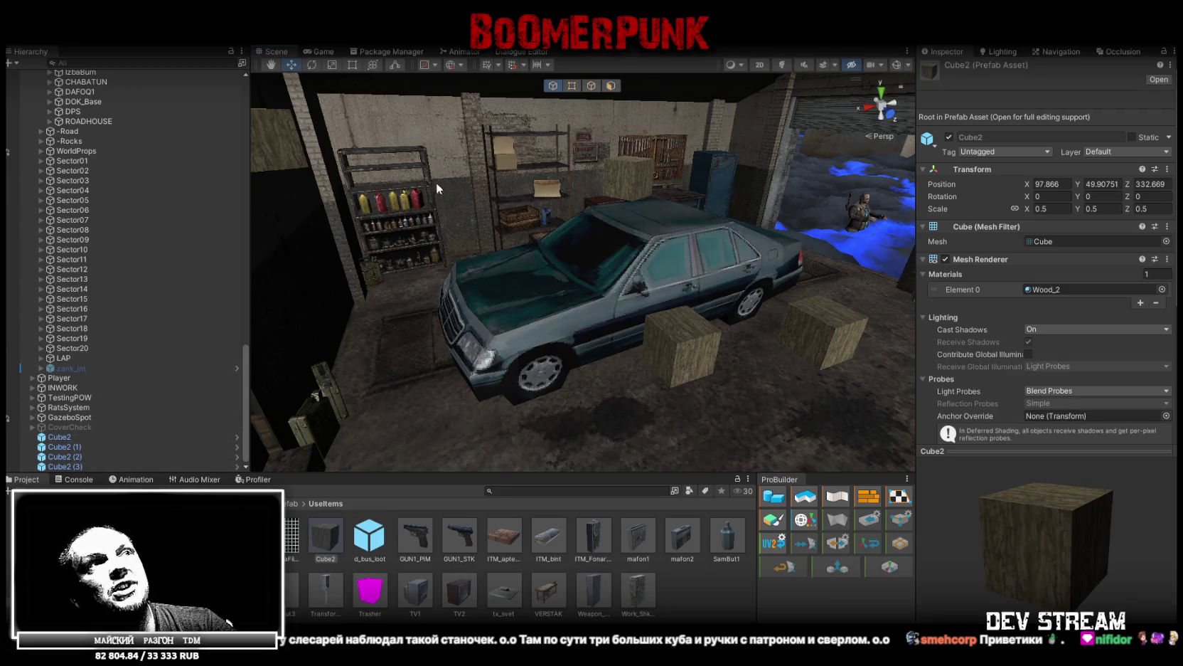
- Select Cube2 through Cube2 (3) in the Hierarchy and delete all four
{"action": "left_click", "coordinate": [68, 438]}
{"action": "left_click", "coordinate": [80, 466], "text": "shift"}
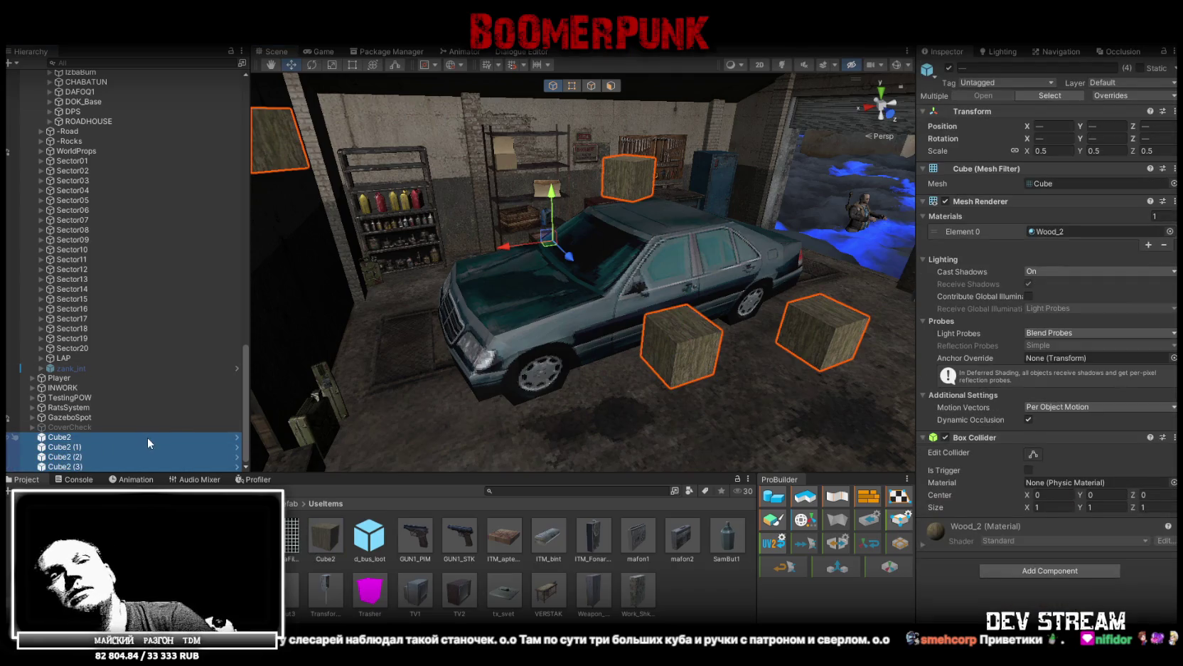
{"action": "key", "text": "Delete"}
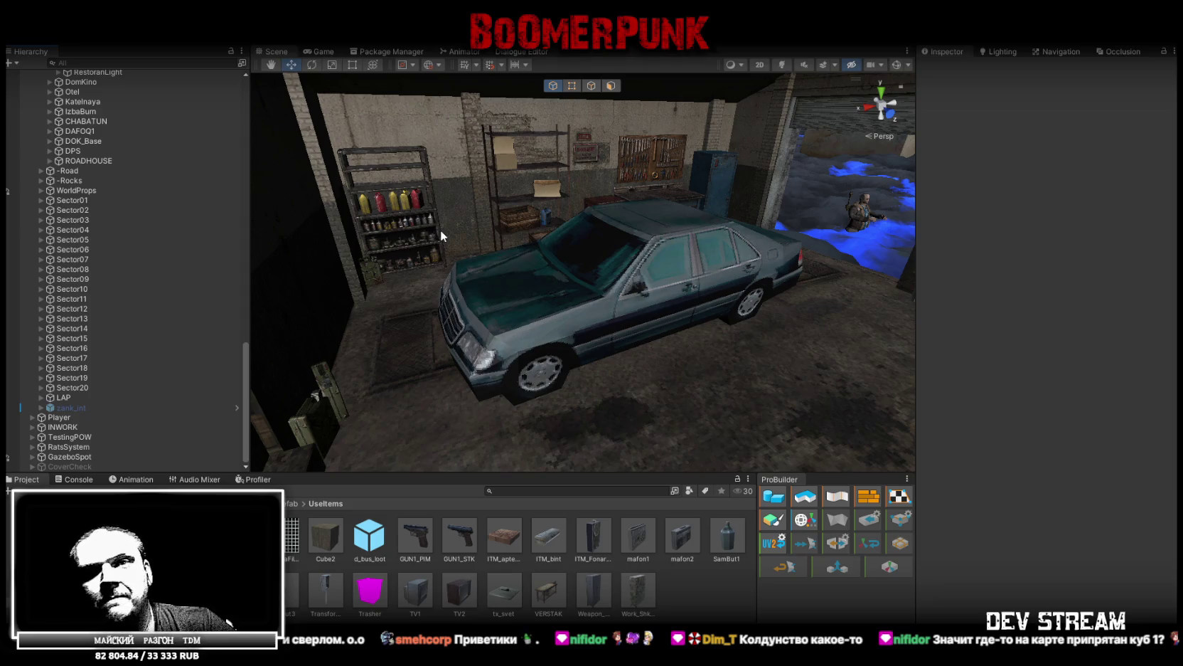
{"action": "scroll", "coordinate": [548, 246], "scroll_direction": "up", "scroll_amount": 10}
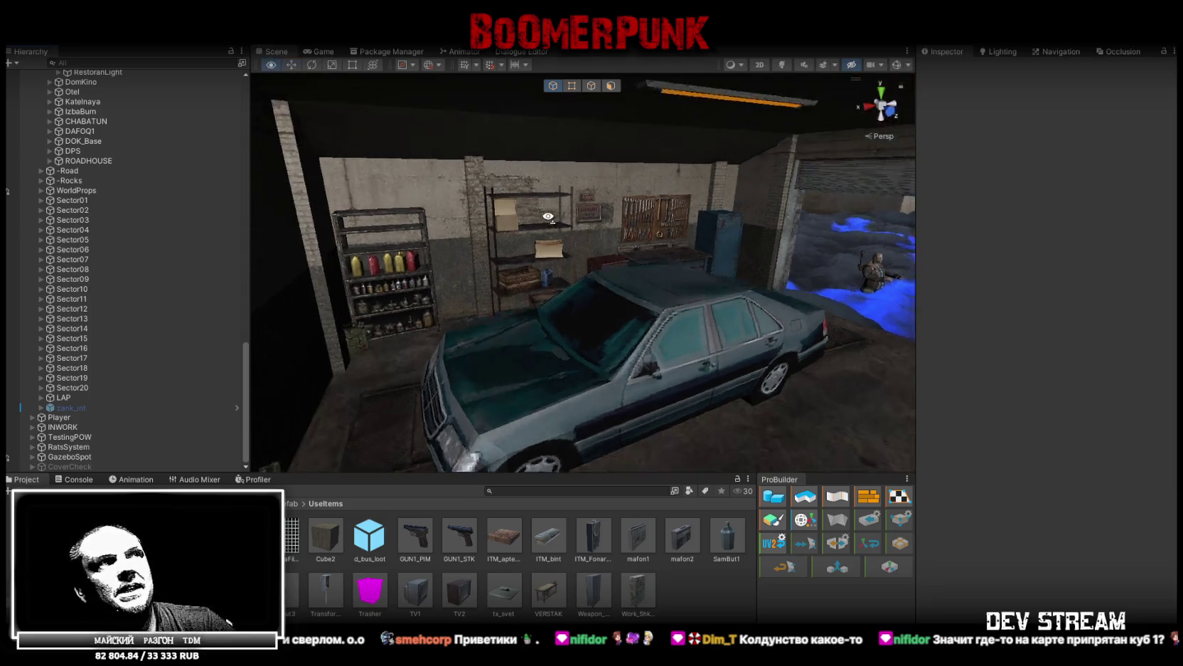
- Slide the cardboard boxes right along the shelf and permanently delete the Cube2 prefab asset
{"action": "left_click", "coordinate": [438, 197]}
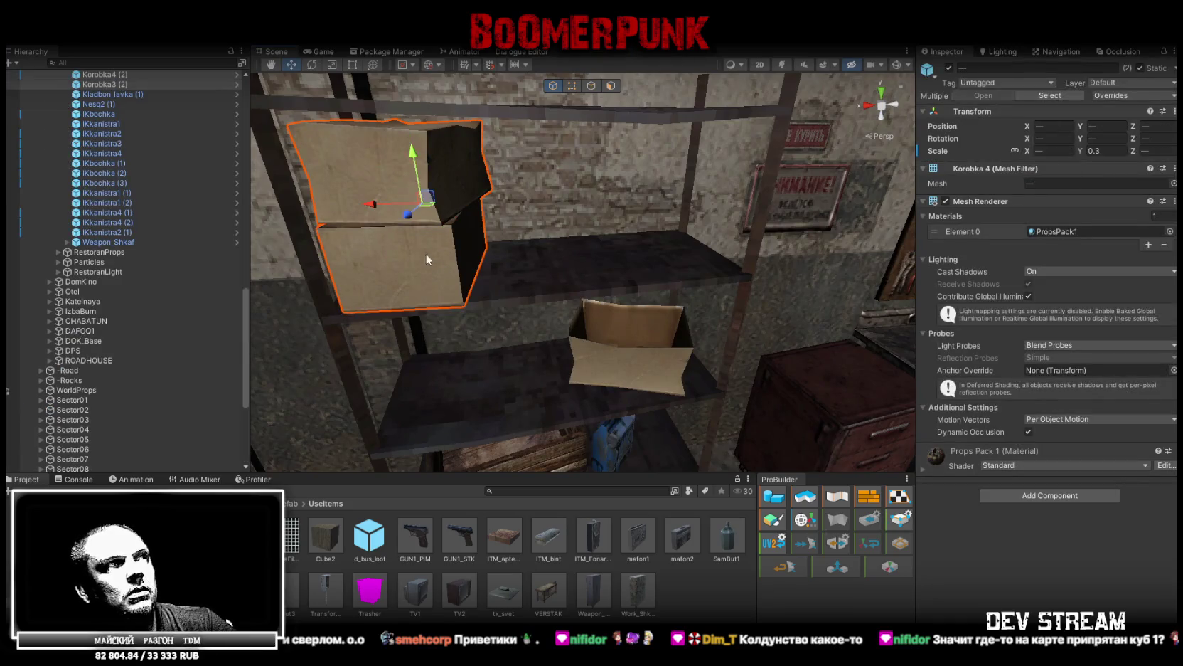
{"action": "left_click_drag", "start_coordinate": [374, 208], "coordinate": [616, 208]}
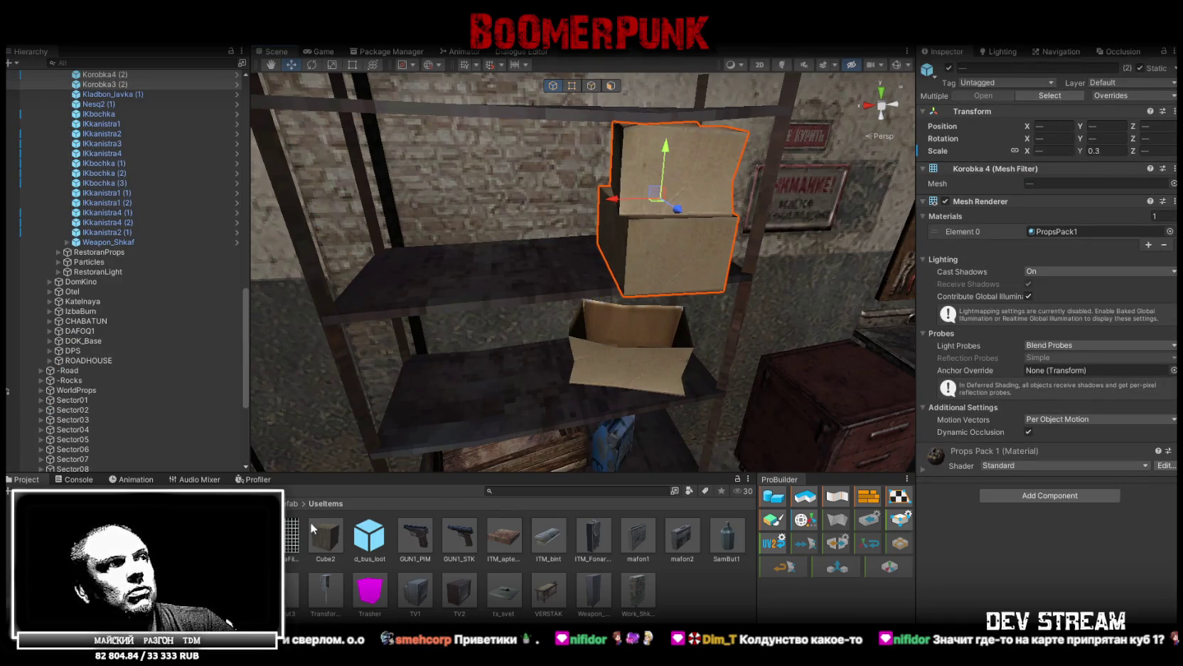
{"action": "left_click", "coordinate": [326, 537]}
{"action": "key", "text": "Delete"}
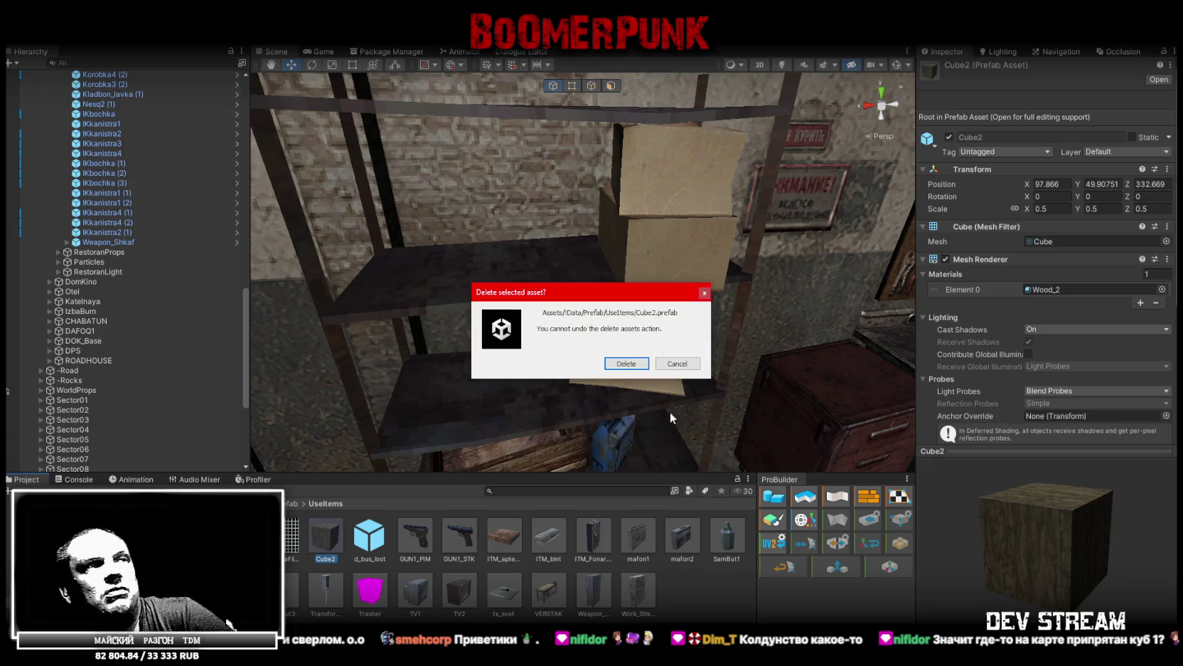
{"action": "left_click", "coordinate": [629, 362]}
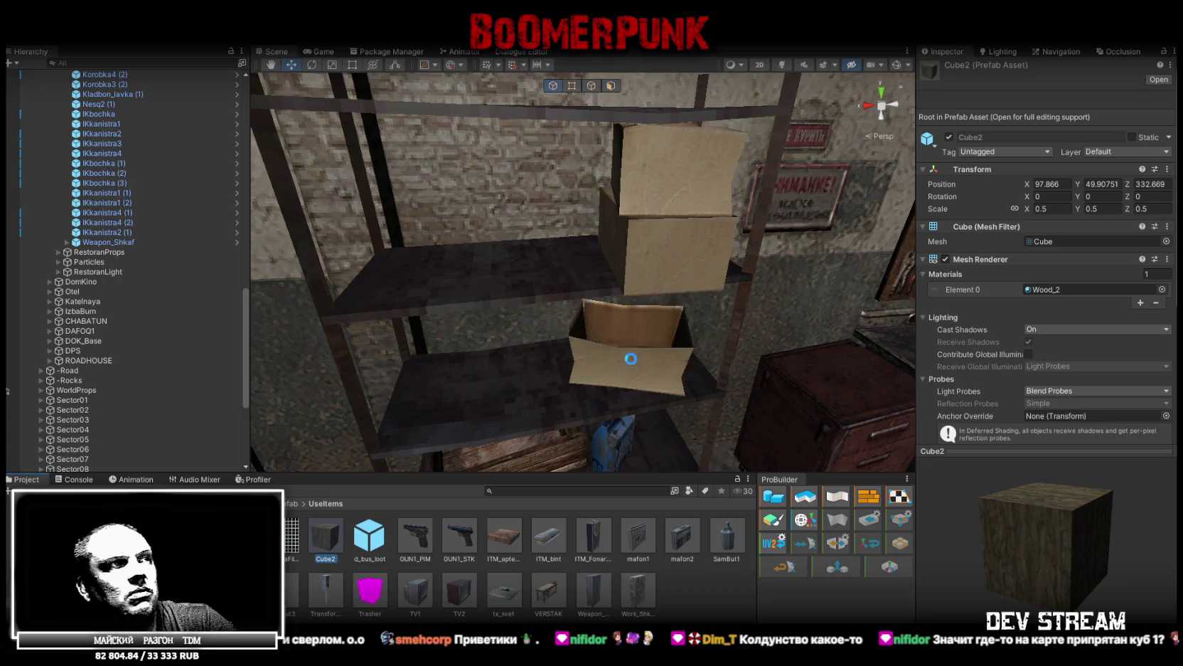
- Frame and orbit the cardboard box on the shelf, then fly out over the city
{"action": "left_click", "coordinate": [658, 234]}
{"action": "key", "text": "f"}
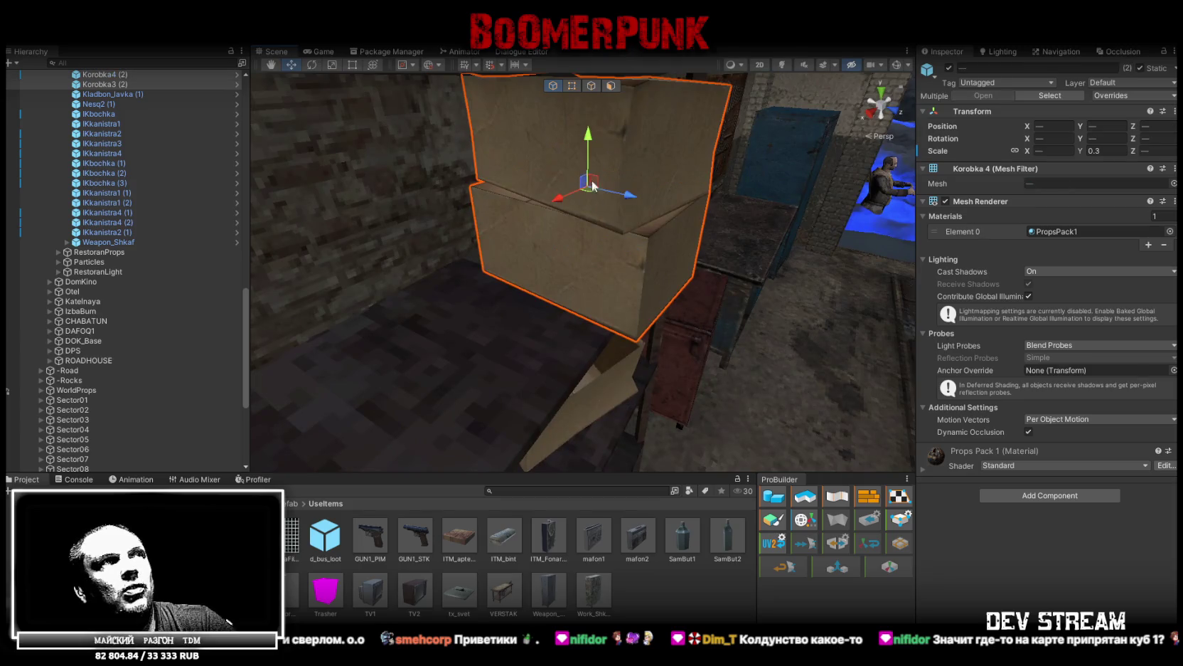
{"action": "mouse_move", "coordinate": [624, 197]}
{"action": "left_mouse_down"}
{"action": "mouse_move", "coordinate": [480, 219]}
{"action": "mouse_move", "coordinate": [515, 181]}
{"action": "left_mouse_up"}
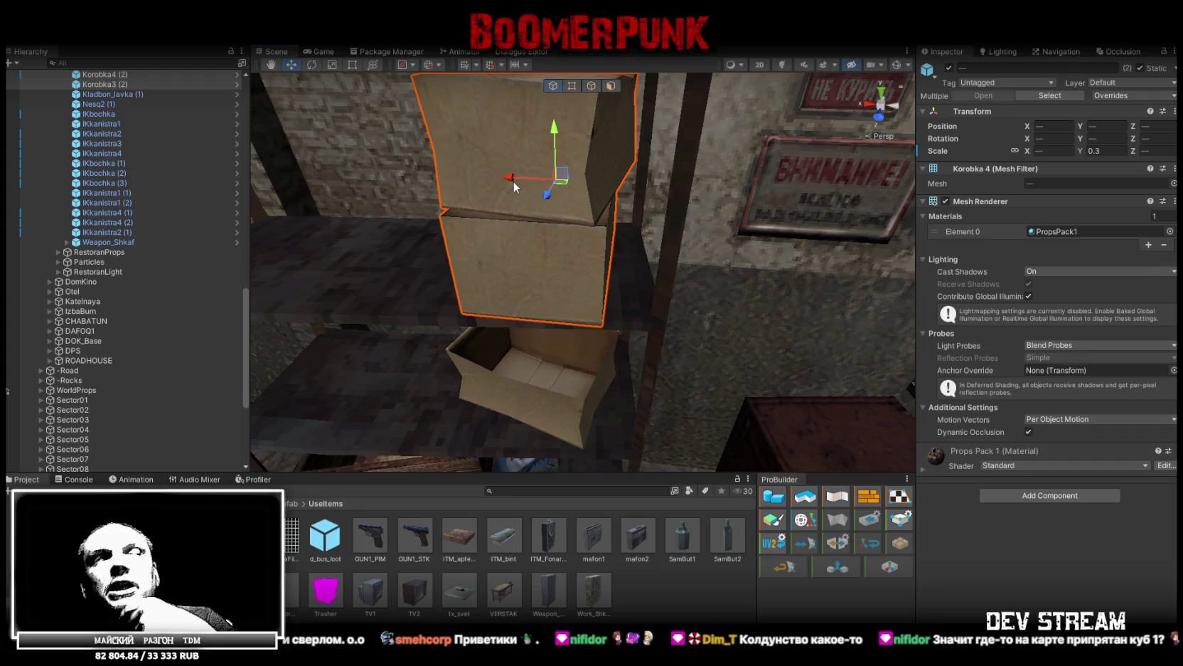
{"action": "mouse_move", "coordinate": [513, 344]}
{"action": "left_mouse_down"}
{"action": "mouse_move", "coordinate": [529, 178]}
{"action": "mouse_move", "coordinate": [525, 237]}
{"action": "mouse_move", "coordinate": [488, 235]}
{"action": "mouse_move", "coordinate": [425, 302]}
{"action": "mouse_move", "coordinate": [544, 280]}
{"action": "mouse_move", "coordinate": [444, 233]}
{"action": "mouse_move", "coordinate": [333, 298]}
{"action": "mouse_move", "coordinate": [292, 285]}
{"action": "mouse_move", "coordinate": [480, 293]}
{"action": "mouse_move", "coordinate": [536, 330]}
{"action": "mouse_move", "coordinate": [593, 249]}
{"action": "mouse_move", "coordinate": [628, 338]}
{"action": "mouse_move", "coordinate": [640, 305]}
{"action": "mouse_move", "coordinate": [604, 263]}
{"action": "left_mouse_up"}
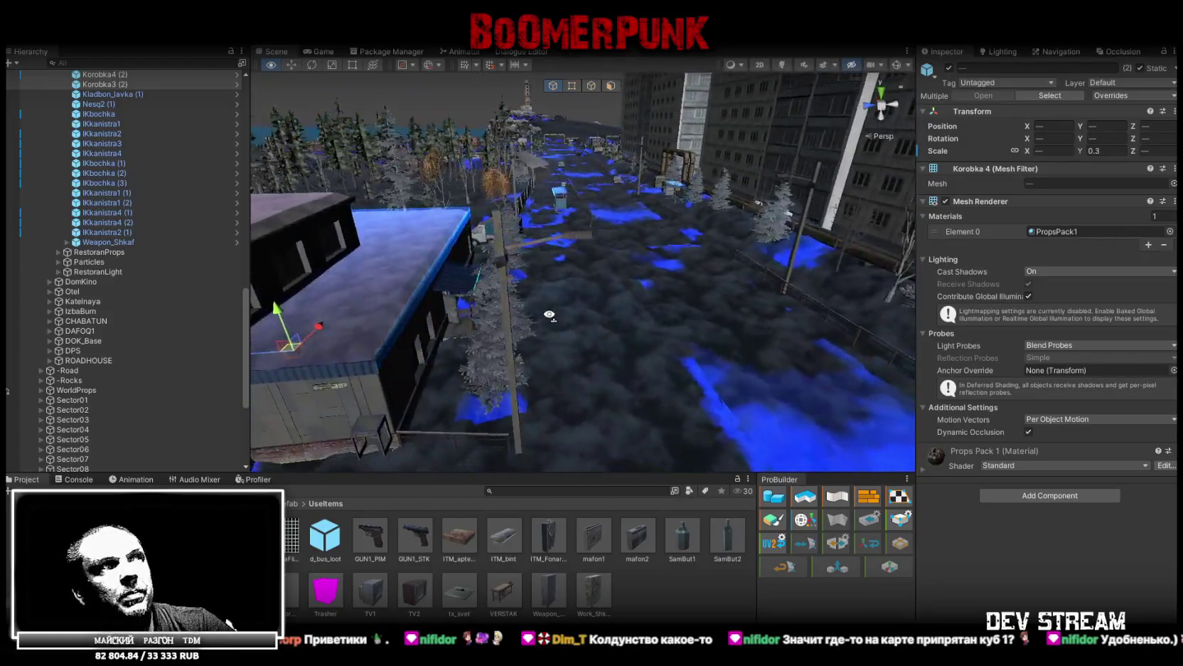
- Select all LightingStolb poles (1) to (443) and orbit a high city overview to see them
{"action": "left_click", "coordinate": [562, 310]}
{"action": "scroll", "coordinate": [139, 398], "scroll_direction": "down", "scroll_amount": 15}
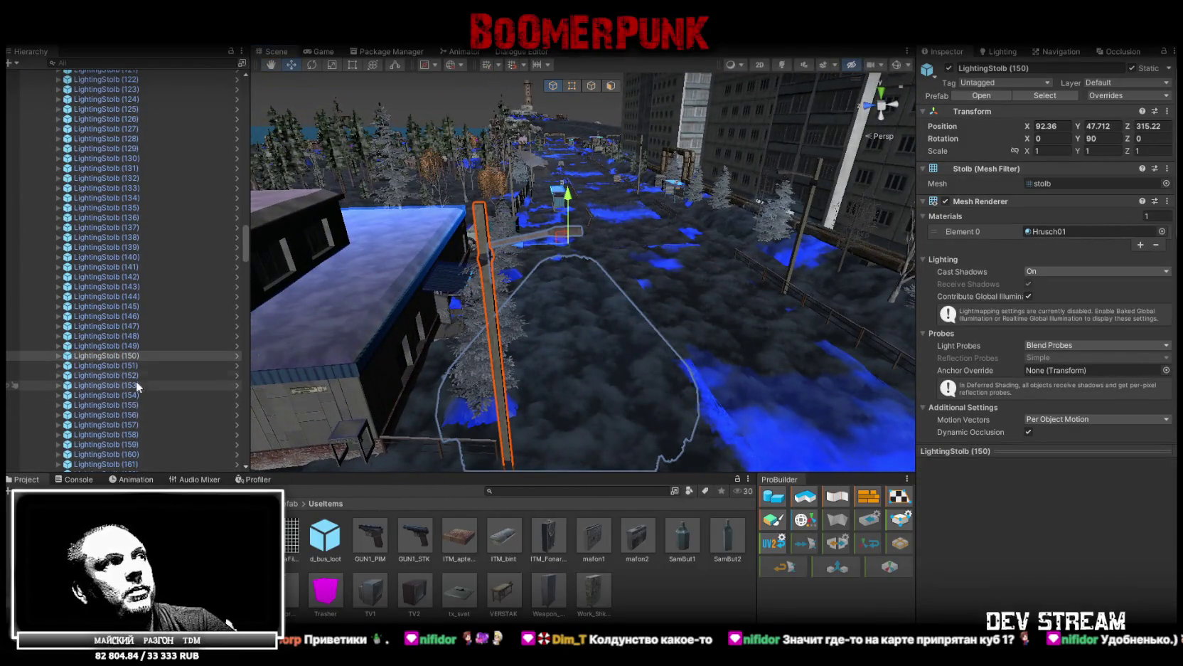
{"action": "left_click_drag", "start_coordinate": [246, 277], "coordinate": [244, 435]}
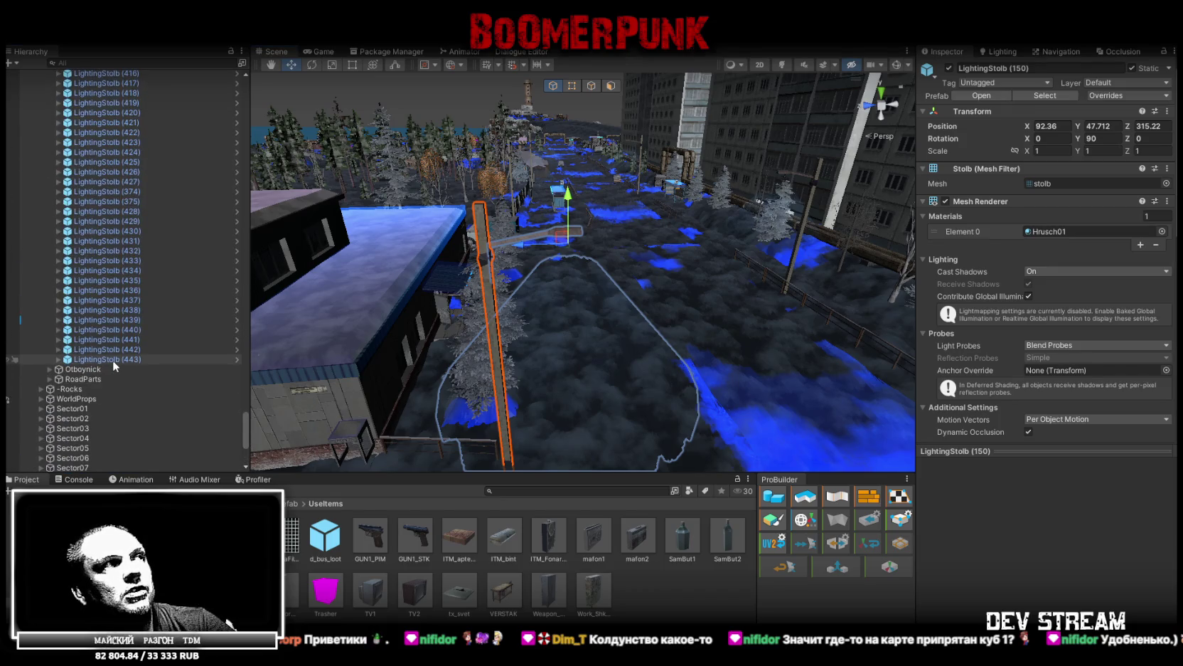
{"action": "left_click", "coordinate": [113, 359]}
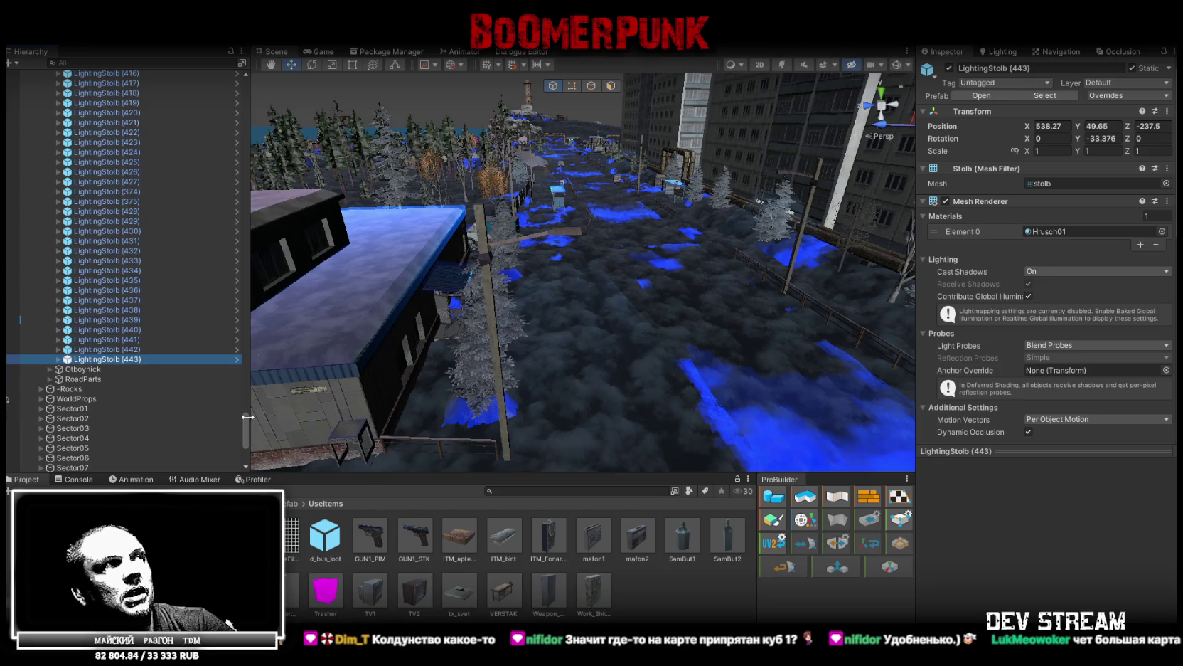
{"action": "mouse_move", "coordinate": [245, 412]}
{"action": "left_mouse_down"}
{"action": "mouse_move", "coordinate": [255, 134]}
{"action": "mouse_move", "coordinate": [229, 160]}
{"action": "left_mouse_up"}
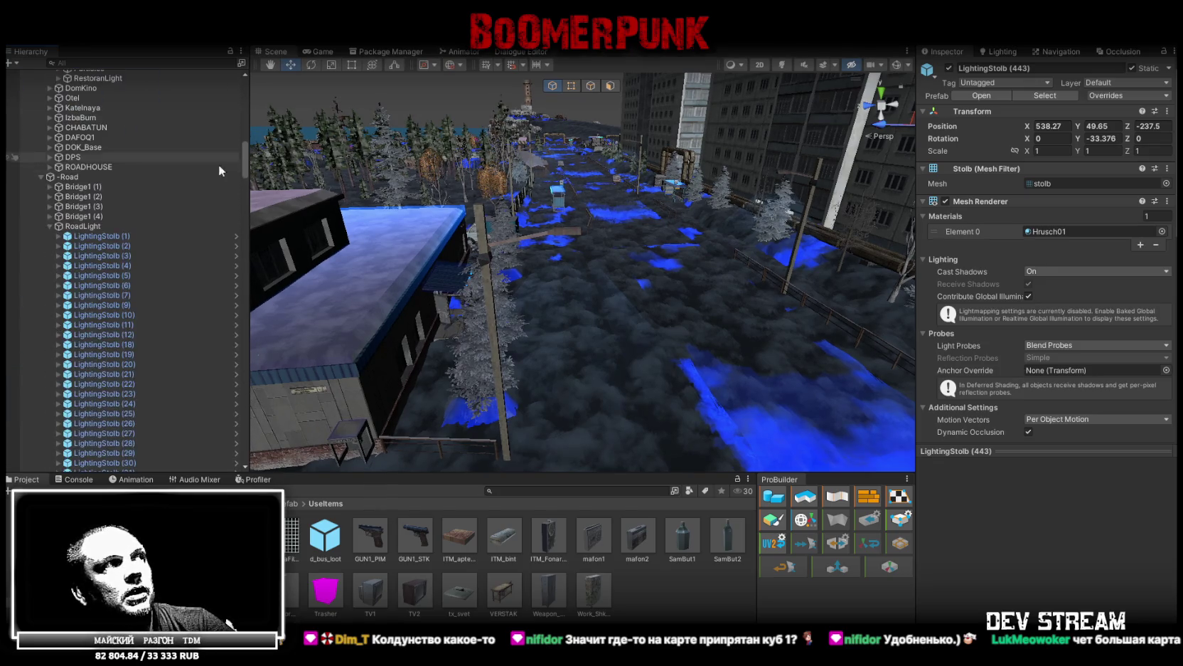
{"action": "left_click", "coordinate": [99, 237], "text": "shift"}
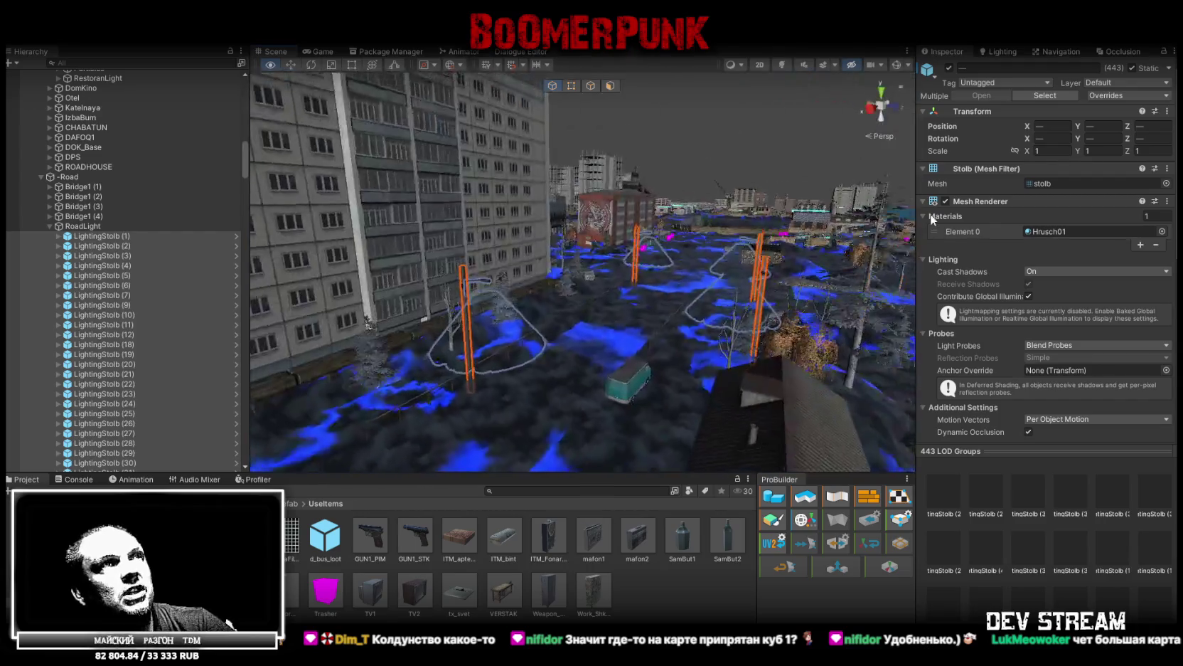
{"action": "mouse_move", "coordinate": [818, 263]}
{"action": "left_mouse_down"}
{"action": "mouse_move", "coordinate": [720, 279]}
{"action": "mouse_move", "coordinate": [642, 343]}
{"action": "mouse_move", "coordinate": [689, 315]}
{"action": "left_mouse_up"}
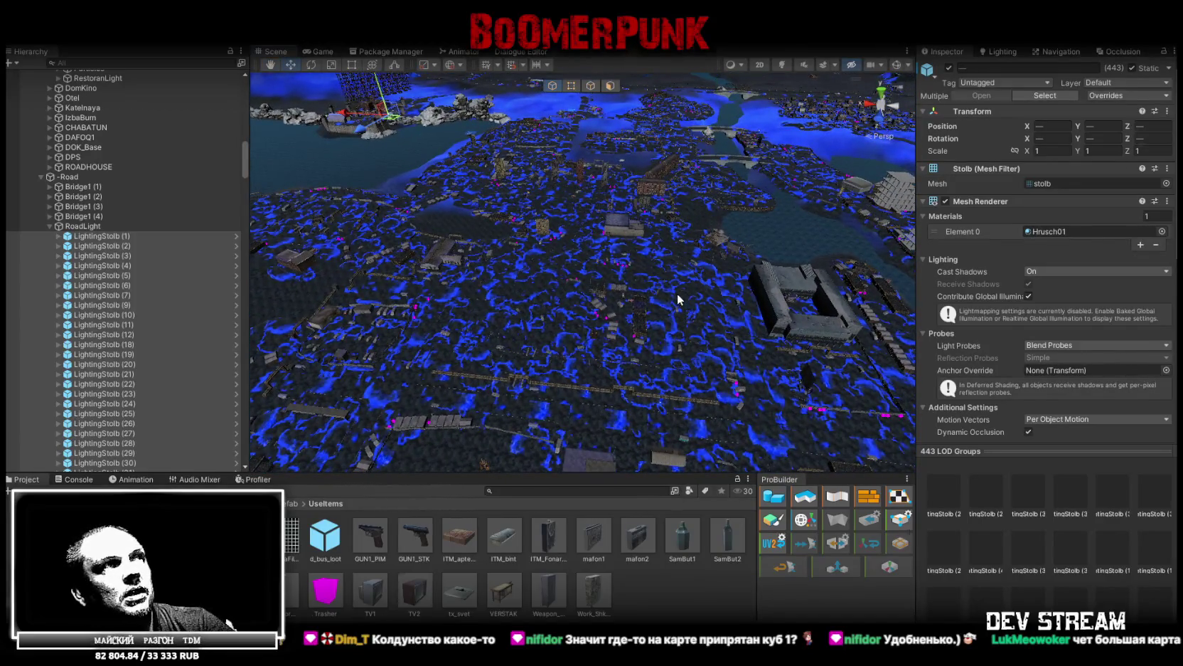
{"action": "mouse_move", "coordinate": [433, 299]}
{"action": "left_mouse_down"}
{"action": "mouse_move", "coordinate": [580, 339]}
{"action": "mouse_move", "coordinate": [585, 310]}
{"action": "mouse_move", "coordinate": [453, 168]}
{"action": "left_mouse_up"}
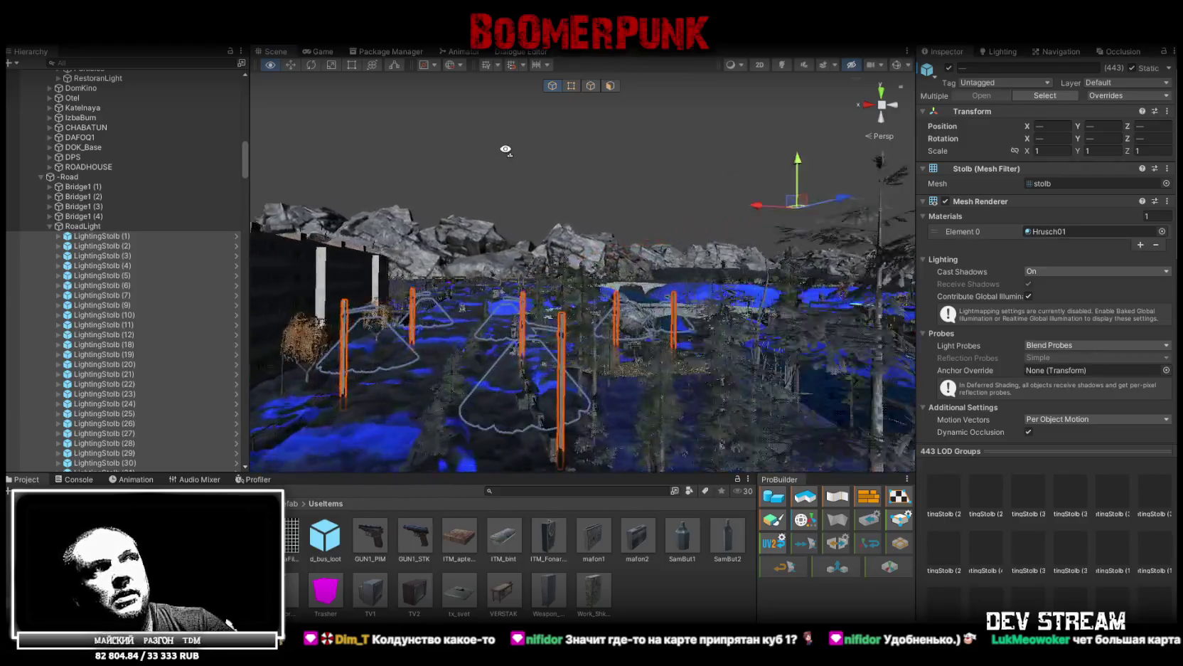
{"action": "left_click_drag", "start_coordinate": [542, 193], "coordinate": [1158, 207]}
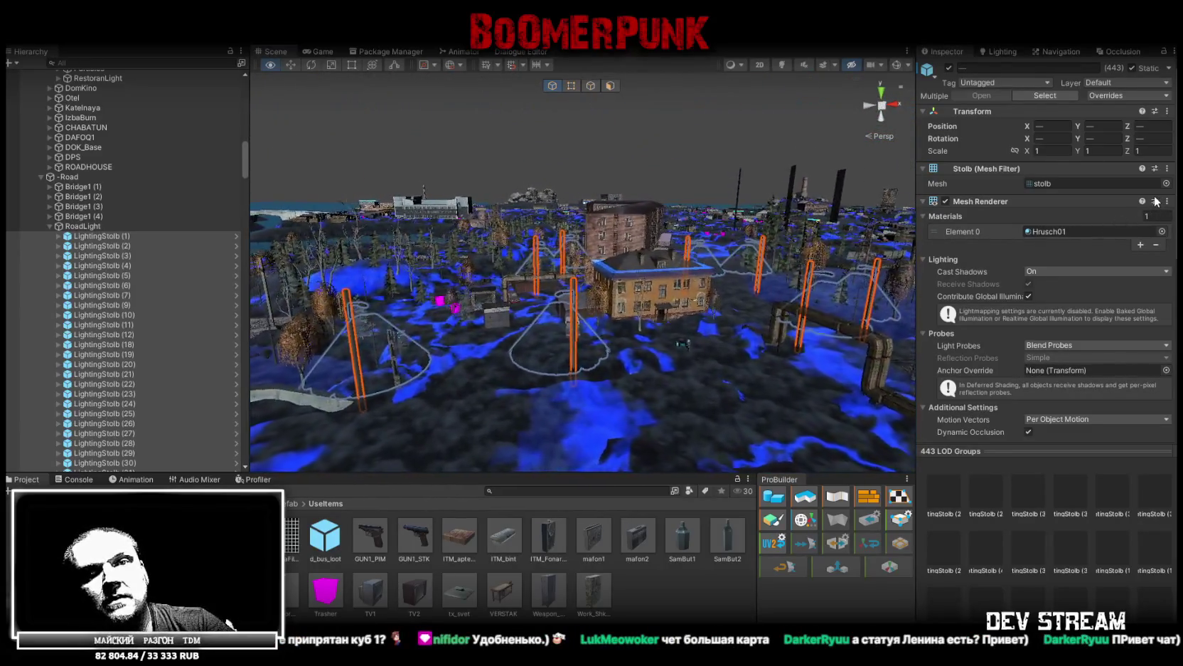
- Fly down to the apartments, select the Lenin statue and frame it
{"action": "mouse_move", "coordinate": [562, 199]}
{"action": "left_mouse_down"}
{"action": "mouse_move", "coordinate": [547, 195]}
{"action": "mouse_move", "coordinate": [514, 265]}
{"action": "mouse_move", "coordinate": [556, 178]}
{"action": "mouse_move", "coordinate": [535, 155]}
{"action": "mouse_move", "coordinate": [583, 233]}
{"action": "left_mouse_up"}
{"action": "left_click", "coordinate": [637, 354]}
{"action": "mouse_move", "coordinate": [637, 354]}
{"action": "left_mouse_down"}
{"action": "mouse_move", "coordinate": [627, 250]}
{"action": "mouse_move", "coordinate": [797, 249]}
{"action": "mouse_move", "coordinate": [571, 215]}
{"action": "mouse_move", "coordinate": [571, 258]}
{"action": "mouse_move", "coordinate": [638, 328]}
{"action": "mouse_move", "coordinate": [583, 333]}
{"action": "mouse_move", "coordinate": [571, 328]}
{"action": "mouse_move", "coordinate": [1070, 315]}
{"action": "mouse_move", "coordinate": [88, 326]}
{"action": "mouse_move", "coordinate": [219, 335]}
{"action": "mouse_move", "coordinate": [596, 274]}
{"action": "mouse_move", "coordinate": [525, 259]}
{"action": "mouse_move", "coordinate": [562, 299]}
{"action": "mouse_move", "coordinate": [221, 392]}
{"action": "mouse_move", "coordinate": [830, 435]}
{"action": "mouse_move", "coordinate": [791, 445]}
{"action": "mouse_move", "coordinate": [772, 470]}
{"action": "mouse_move", "coordinate": [855, 483]}
{"action": "left_mouse_up"}
{"action": "key", "text": "f"}
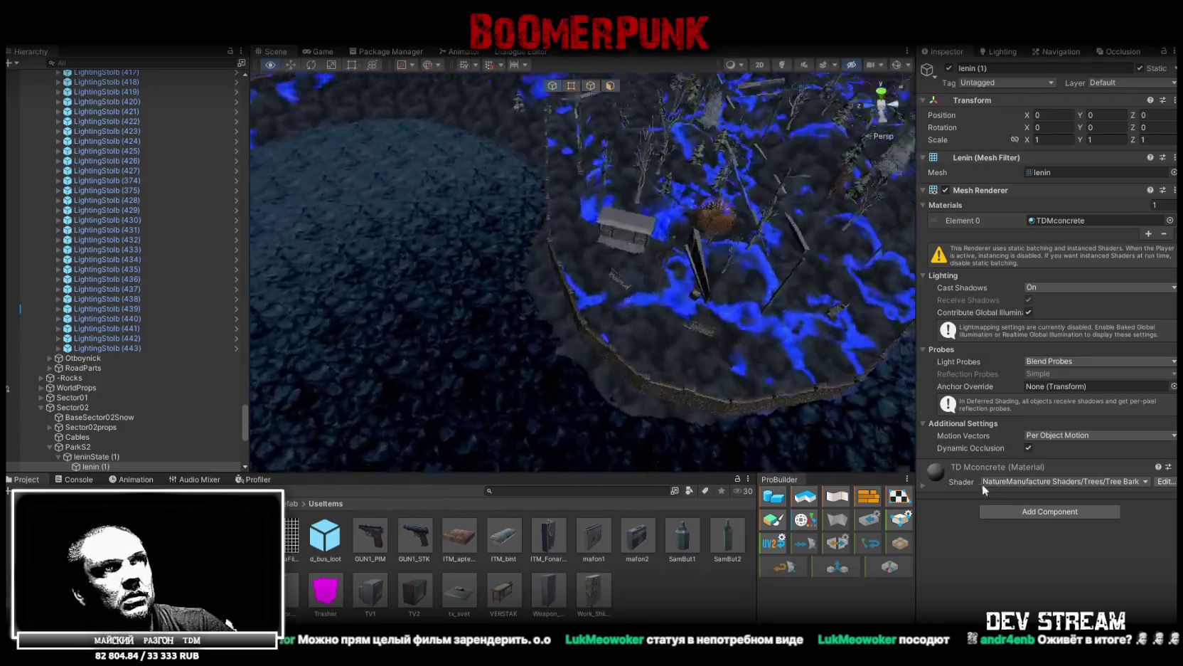
- Orbit and fly in to a close frontal view of the Lenin statue, then switch to Chrome
{"action": "mouse_move", "coordinate": [1140, 424]}
{"action": "left_mouse_down"}
{"action": "mouse_move", "coordinate": [1166, 405]}
{"action": "mouse_move", "coordinate": [40, 387]}
{"action": "mouse_move", "coordinate": [123, 337]}
{"action": "mouse_move", "coordinate": [441, 418]}
{"action": "left_mouse_up"}
{"action": "mouse_move", "coordinate": [588, 363]}
{"action": "left_mouse_down"}
{"action": "mouse_move", "coordinate": [532, 315]}
{"action": "mouse_move", "coordinate": [758, 388]}
{"action": "mouse_move", "coordinate": [829, 438]}
{"action": "mouse_move", "coordinate": [465, 335]}
{"action": "mouse_move", "coordinate": [541, 314]}
{"action": "mouse_move", "coordinate": [556, 327]}
{"action": "left_mouse_up"}
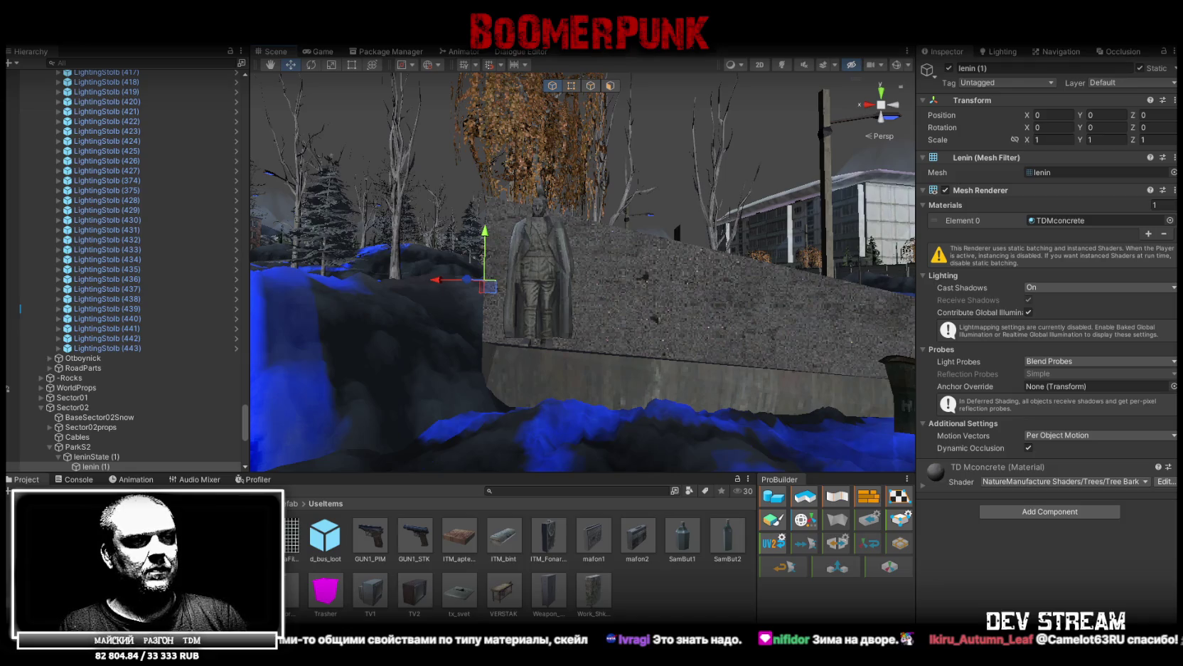
{"action": "left_click_drag", "start_coordinate": [569, 305], "coordinate": [583, 258]}
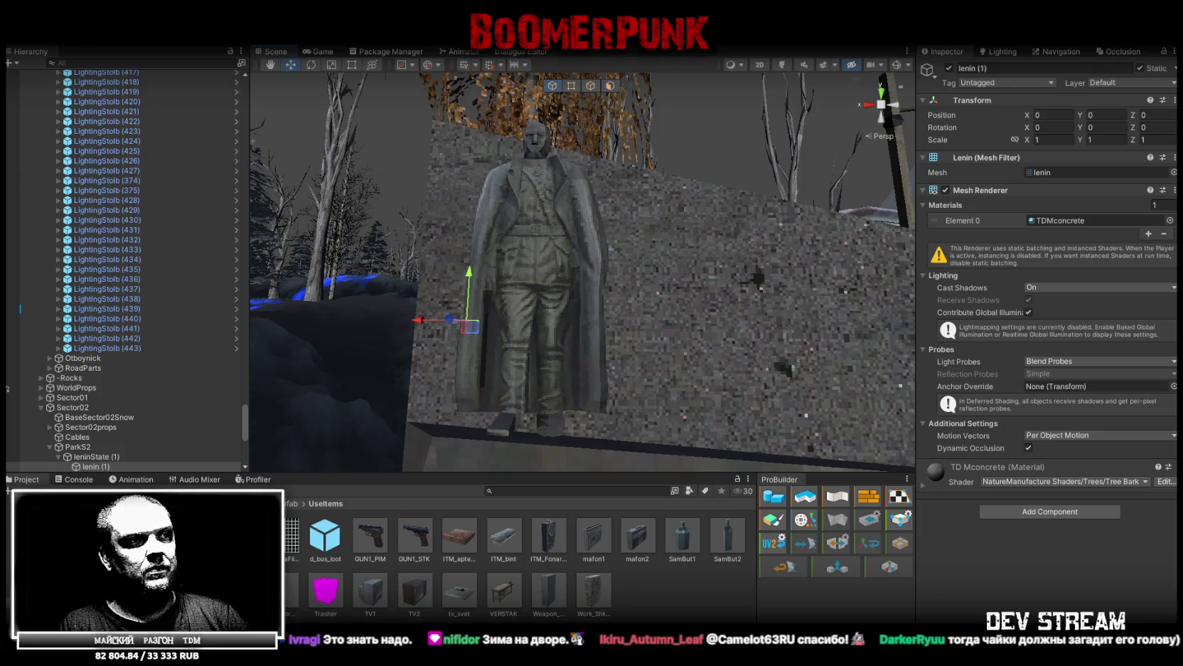
{"action": "key", "text": "alt+Tab"}
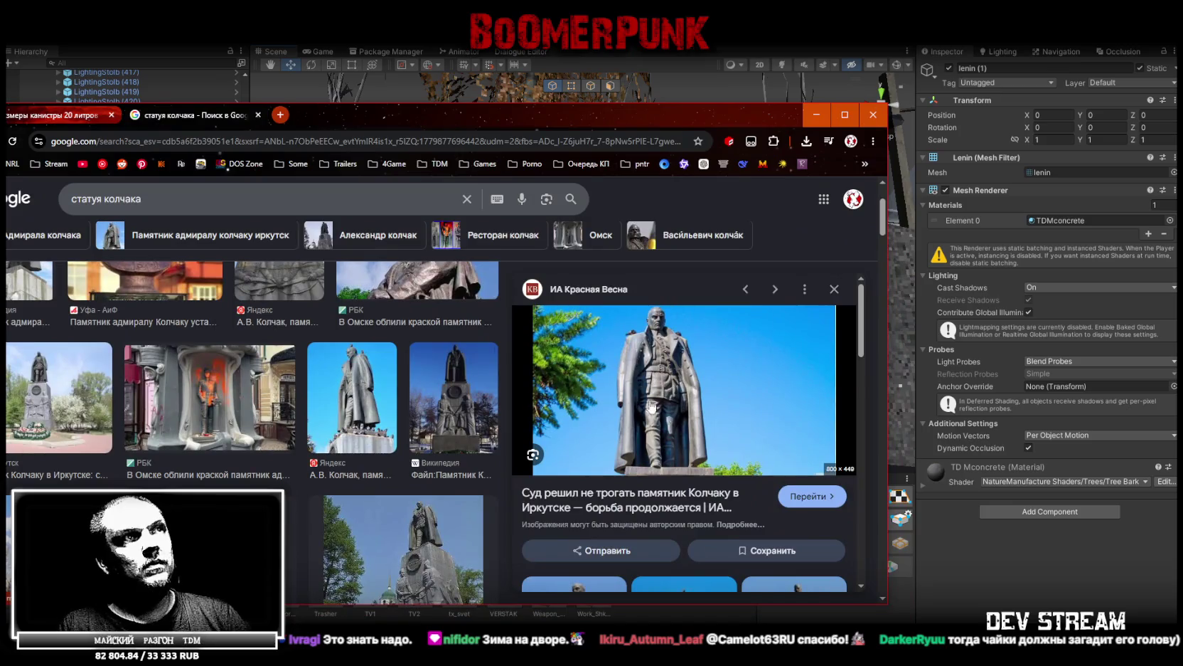
- Move the Kolchak image results window aside to compare with the statue, then return to Unity
{"action": "mouse_move", "coordinate": [684, 125]}
{"action": "left_mouse_down"}
{"action": "mouse_move", "coordinate": [585, 336]}
{"action": "mouse_move", "coordinate": [590, 77]}
{"action": "left_mouse_up"}
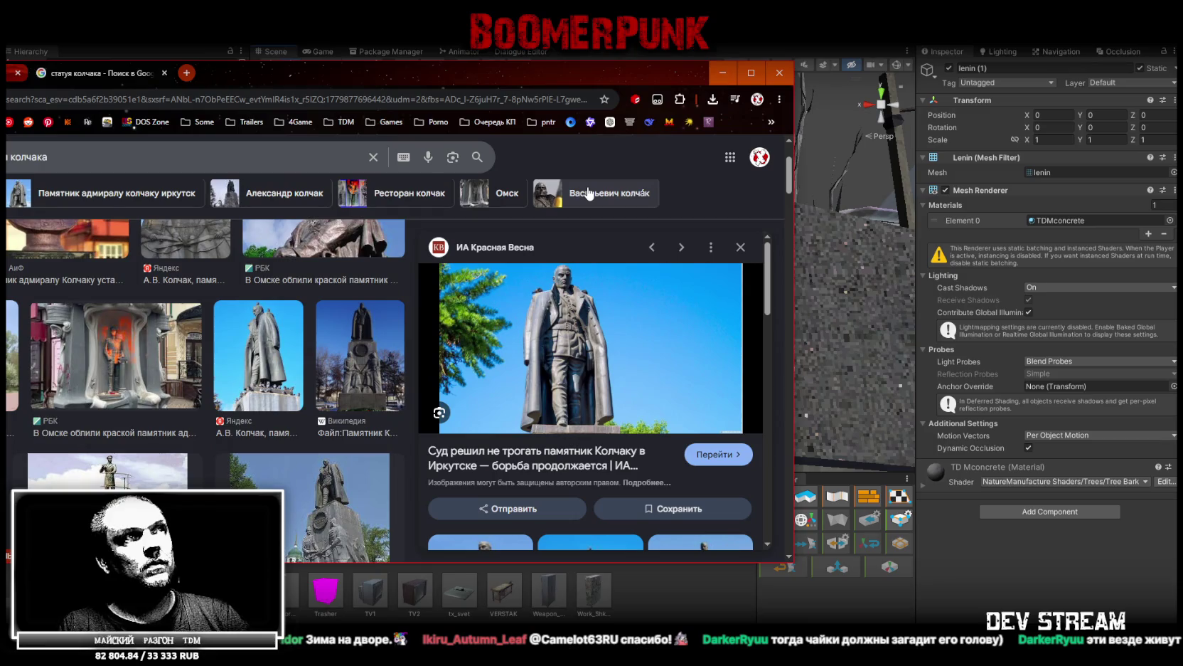
{"action": "mouse_move", "coordinate": [639, 75]}
{"action": "left_mouse_down"}
{"action": "mouse_move", "coordinate": [608, 498]}
{"action": "mouse_move", "coordinate": [662, 108]}
{"action": "left_mouse_up"}
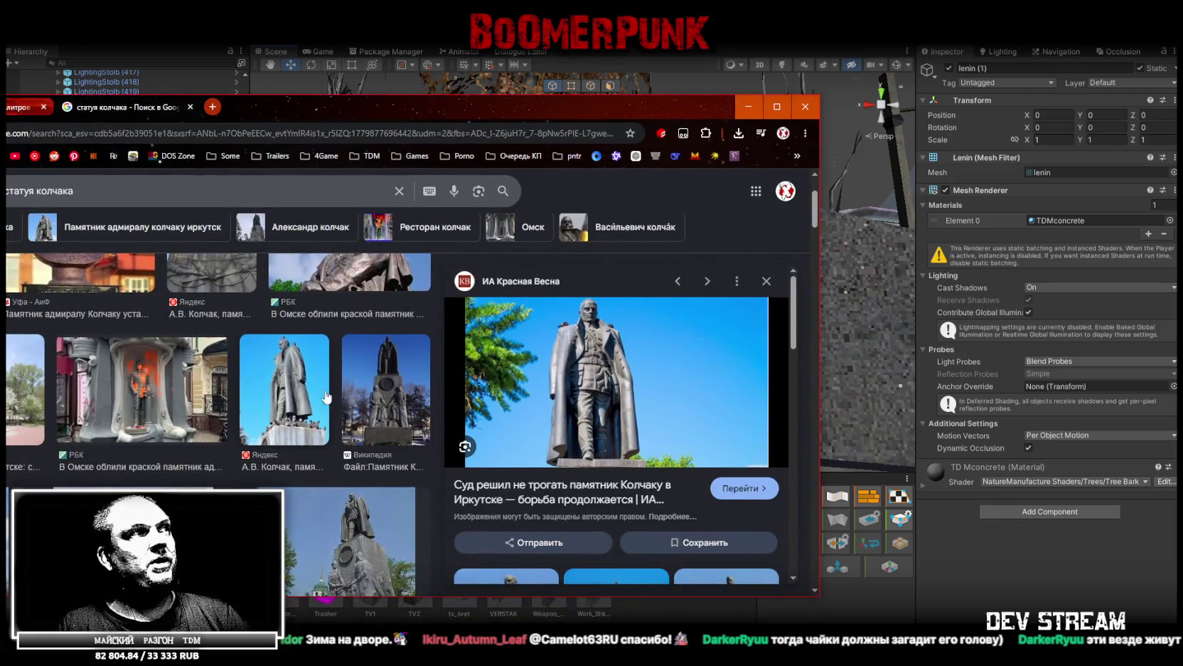
{"action": "key", "text": "alt+Tab"}
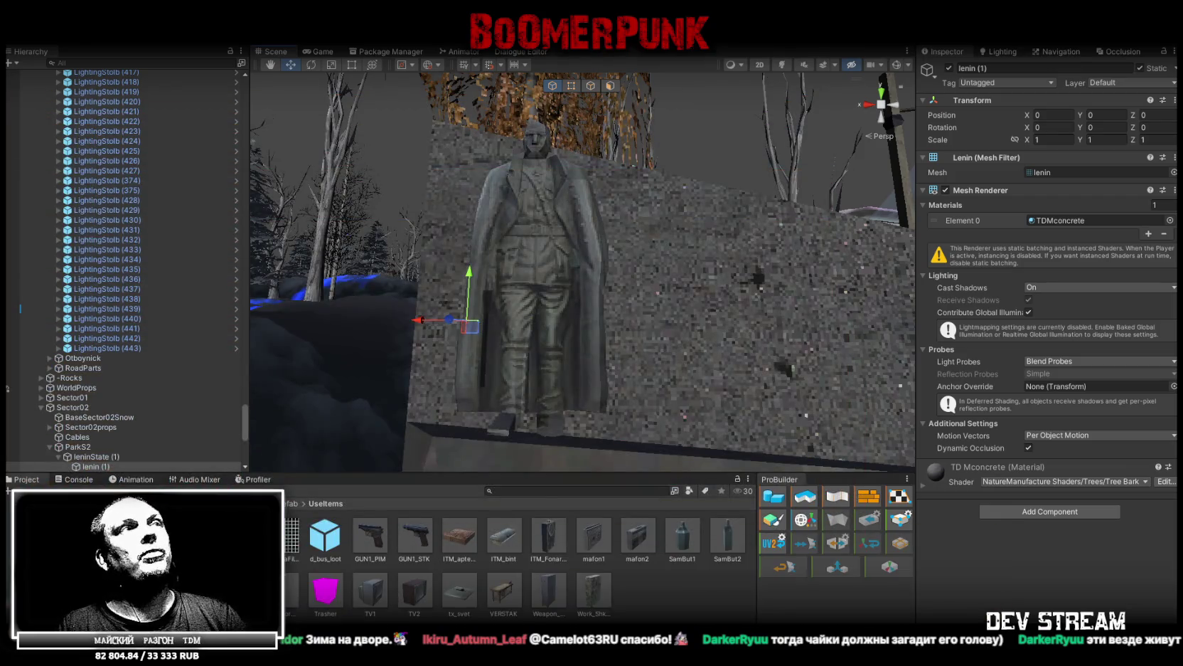
- Pull back to a wide view over the statue's wall and collapse Sector02 and ###MAP###
{"action": "mouse_move", "coordinate": [548, 264]}
{"action": "left_mouse_down"}
{"action": "mouse_move", "coordinate": [679, 343]}
{"action": "mouse_move", "coordinate": [757, 351]}
{"action": "left_mouse_up"}
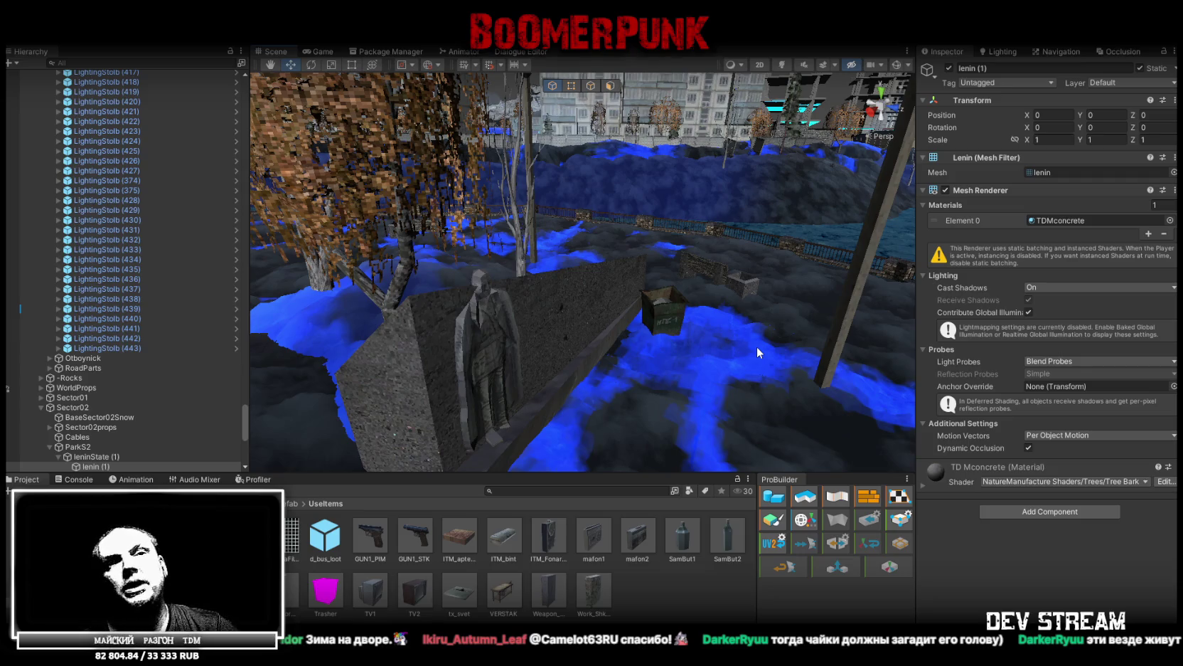
{"action": "scroll", "coordinate": [125, 409], "scroll_direction": "down", "scroll_amount": 5}
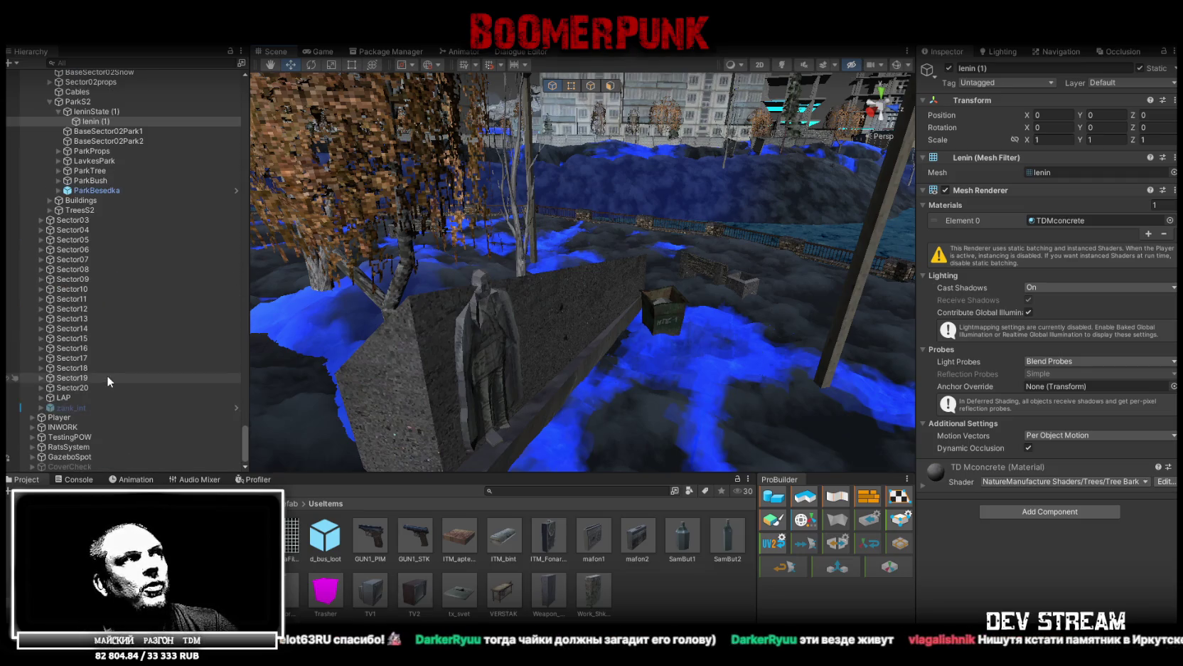
{"action": "left_click", "coordinate": [40, 209]}
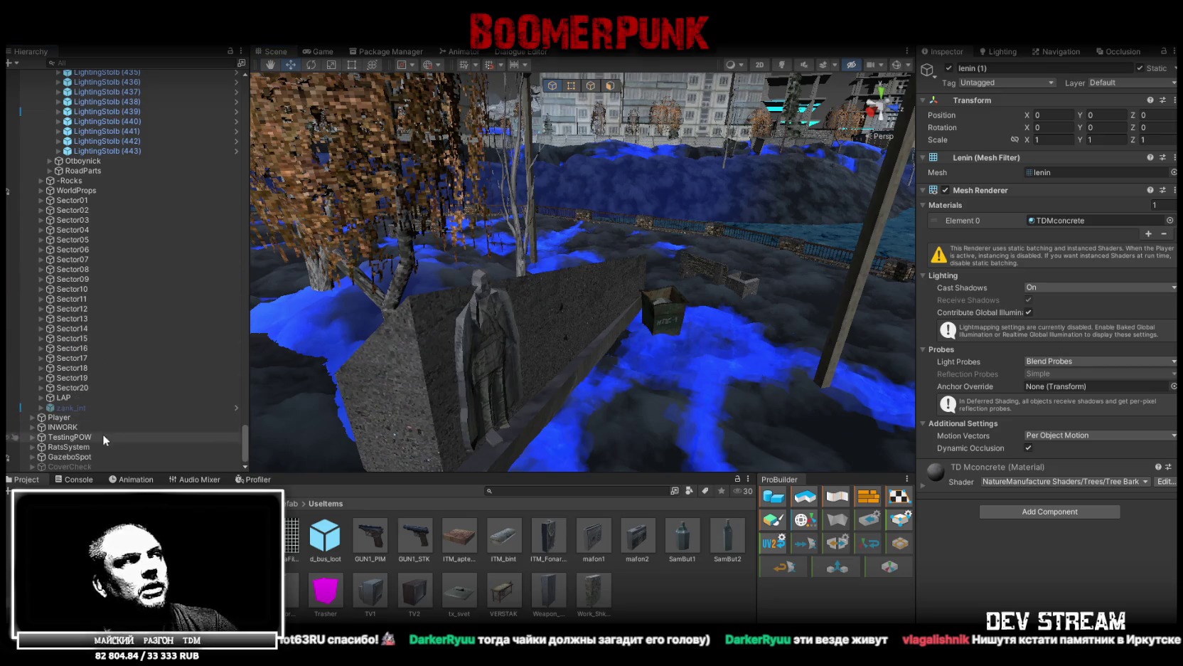
{"action": "mouse_move", "coordinate": [246, 400]}
{"action": "left_mouse_down"}
{"action": "mouse_move", "coordinate": [263, 176]}
{"action": "mouse_move", "coordinate": [245, 75]}
{"action": "left_mouse_up"}
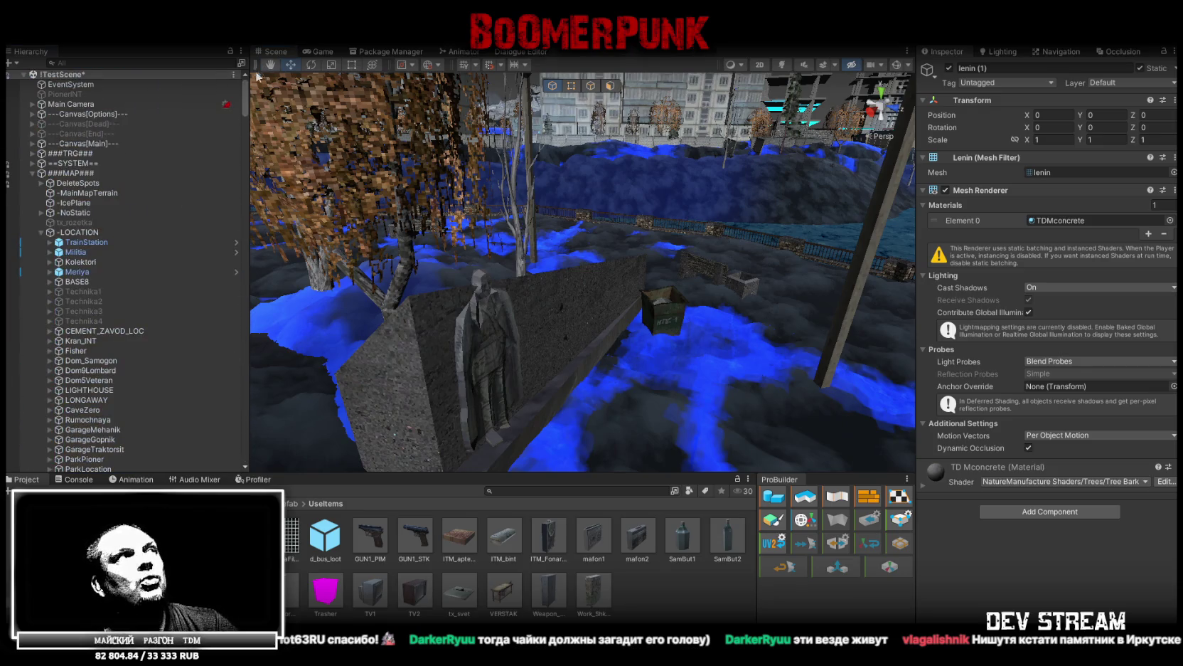
{"action": "left_click", "coordinate": [32, 173]}
- Add a new Cube beside the statue and make several duplicate copies
{"action": "right_click", "coordinate": [68, 300]}
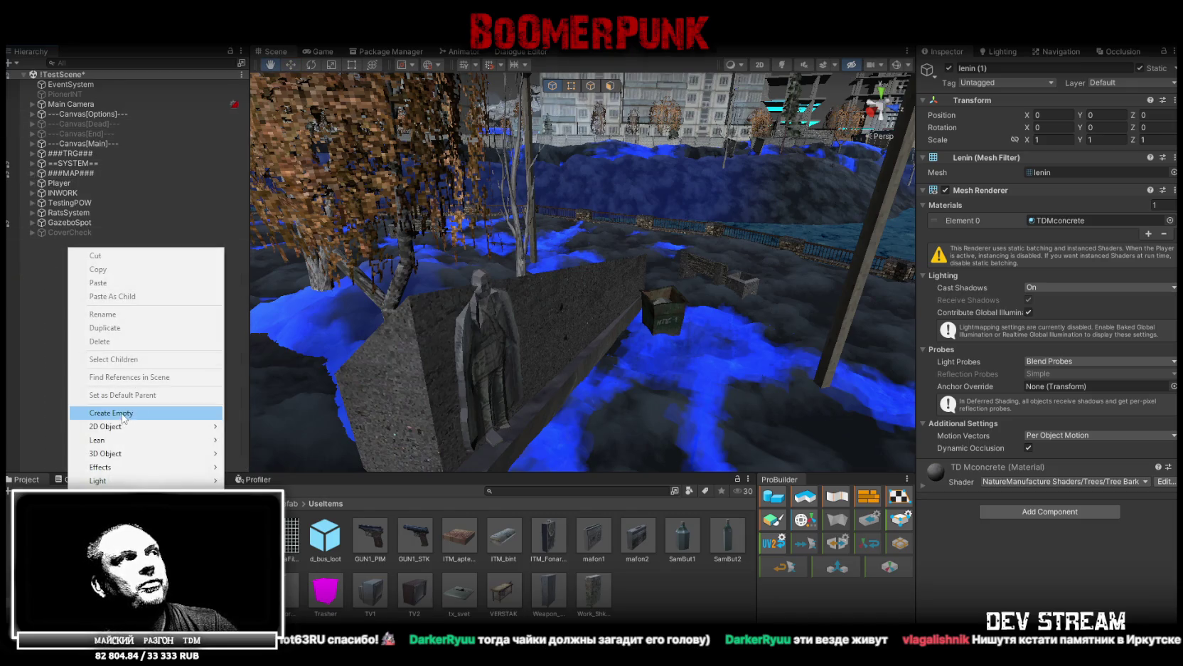
{"action": "mouse_move", "coordinate": [143, 455]}
{"action": "left_click", "coordinate": [238, 452]}
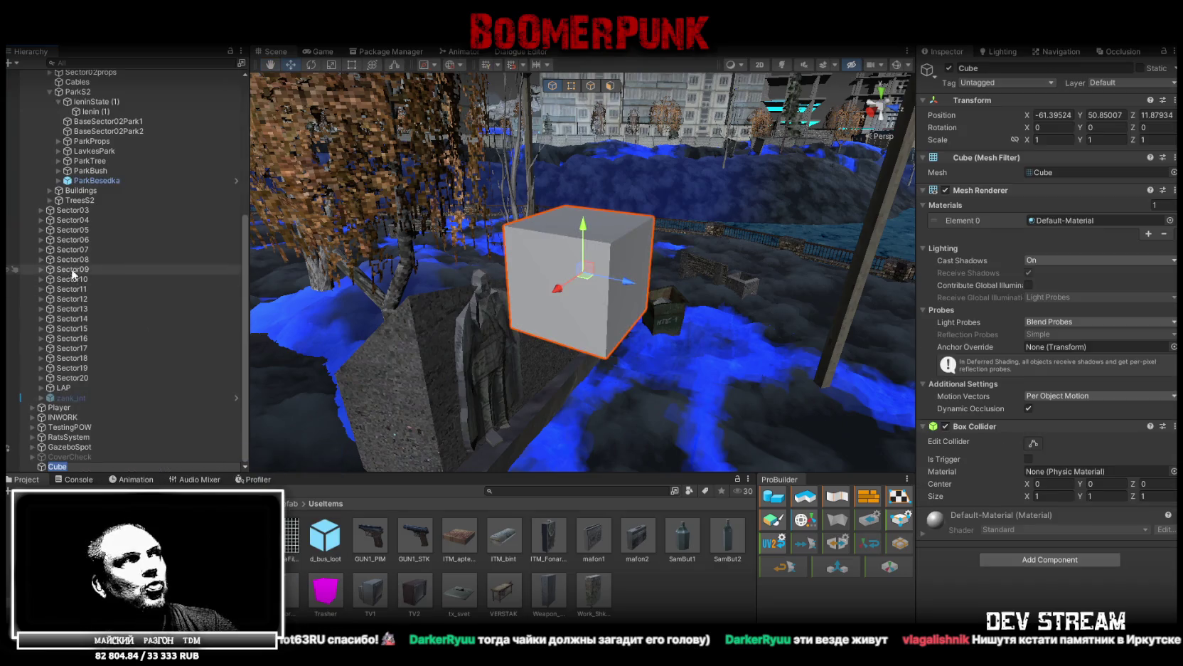
{"action": "key", "text": "ctrl+d"}
{"action": "mouse_move", "coordinate": [427, 215]}
{"action": "left_mouse_down"}
{"action": "mouse_move", "coordinate": [547, 226]}
{"action": "mouse_move", "coordinate": [498, 325]}
{"action": "mouse_move", "coordinate": [623, 299]}
{"action": "mouse_move", "coordinate": [665, 210]}
{"action": "left_mouse_up"}
{"action": "key", "text": "ctrl+d"}
{"action": "key", "text": "ctrl+d"}
{"action": "key", "text": "ctrl+d"}
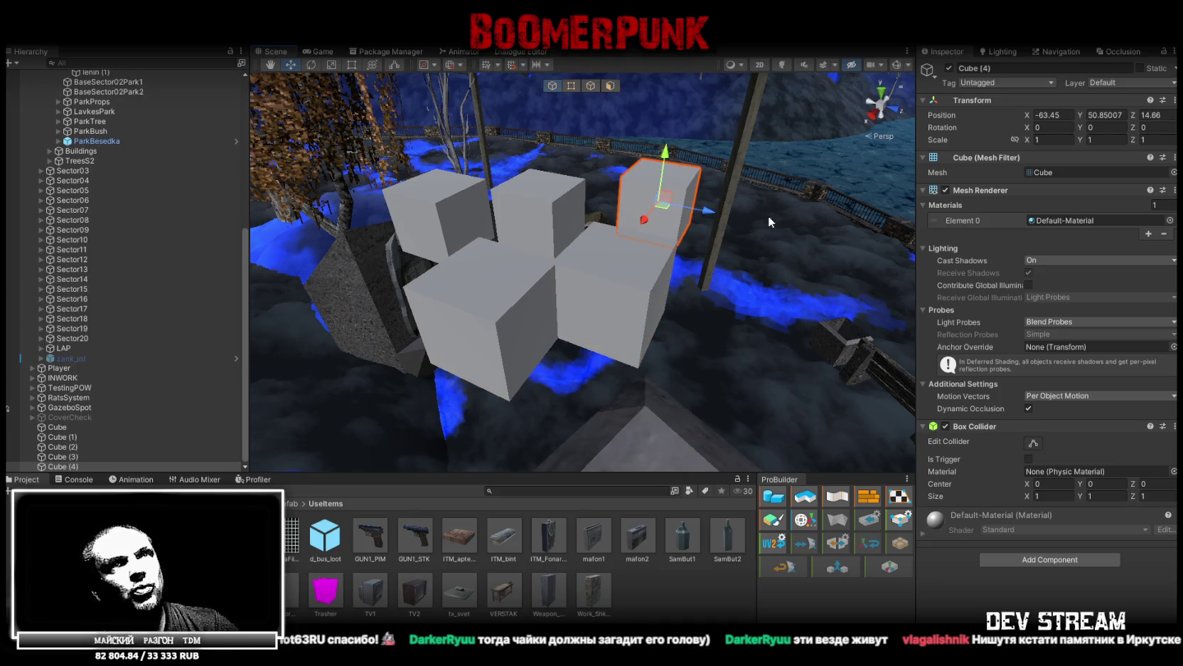
- Try the zombies material on Cube (4), then delete Cube (1)–(4), keeping the original Cube
{"action": "left_click", "coordinate": [1170, 220]}
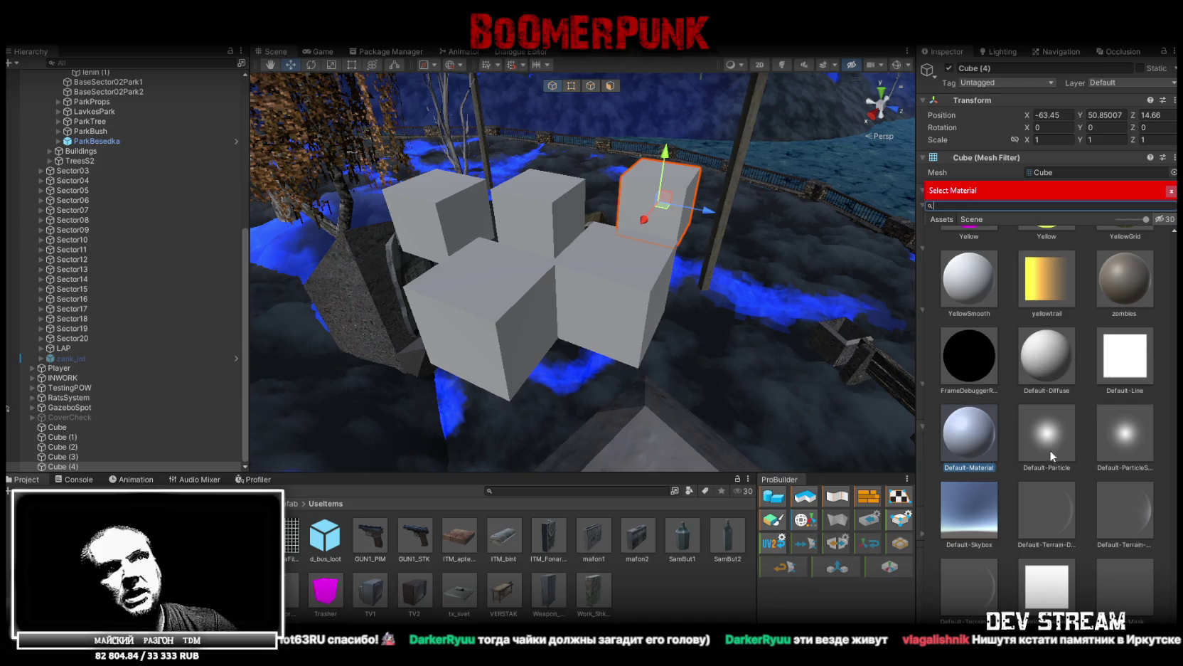
{"action": "left_click", "coordinate": [1142, 261]}
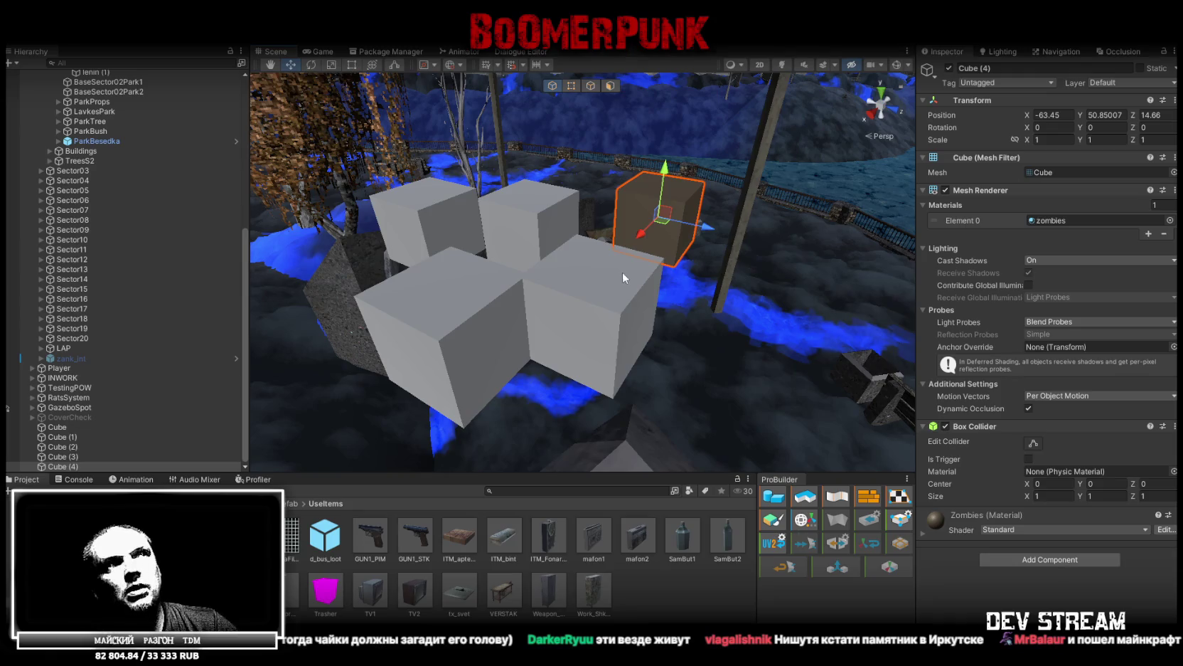
{"action": "left_click", "coordinate": [71, 438], "text": "shift"}
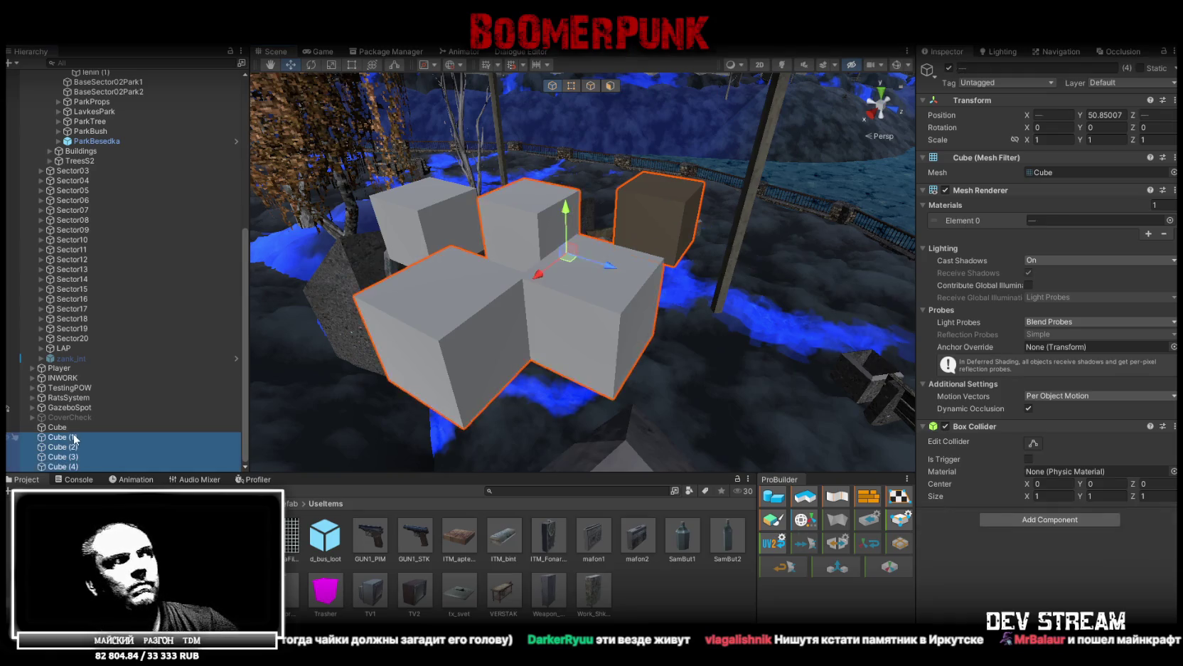
{"action": "key", "text": "Delete"}
{"action": "left_click", "coordinate": [71, 466]}
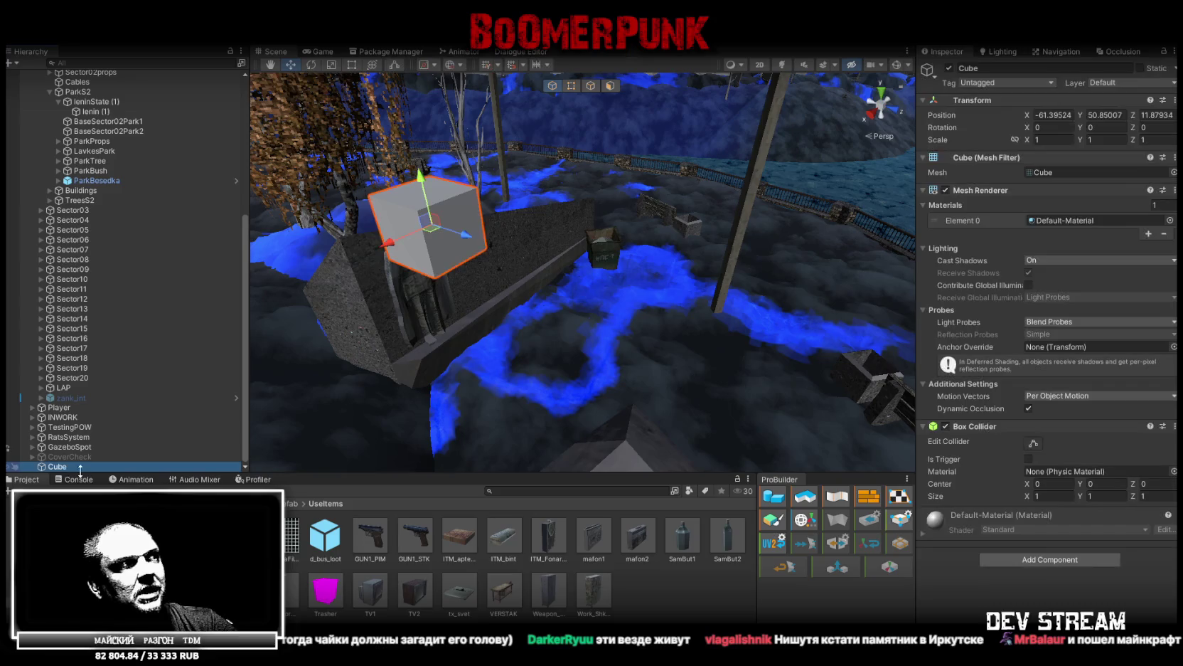
- Save the cube as a prefab in the UseItems folder and duplicate its scene instance
{"action": "mouse_move", "coordinate": [71, 465]}
{"action": "left_mouse_down"}
{"action": "mouse_move", "coordinate": [370, 540]}
{"action": "mouse_move", "coordinate": [678, 597]}
{"action": "left_mouse_up"}
{"action": "left_click", "coordinate": [462, 226]}
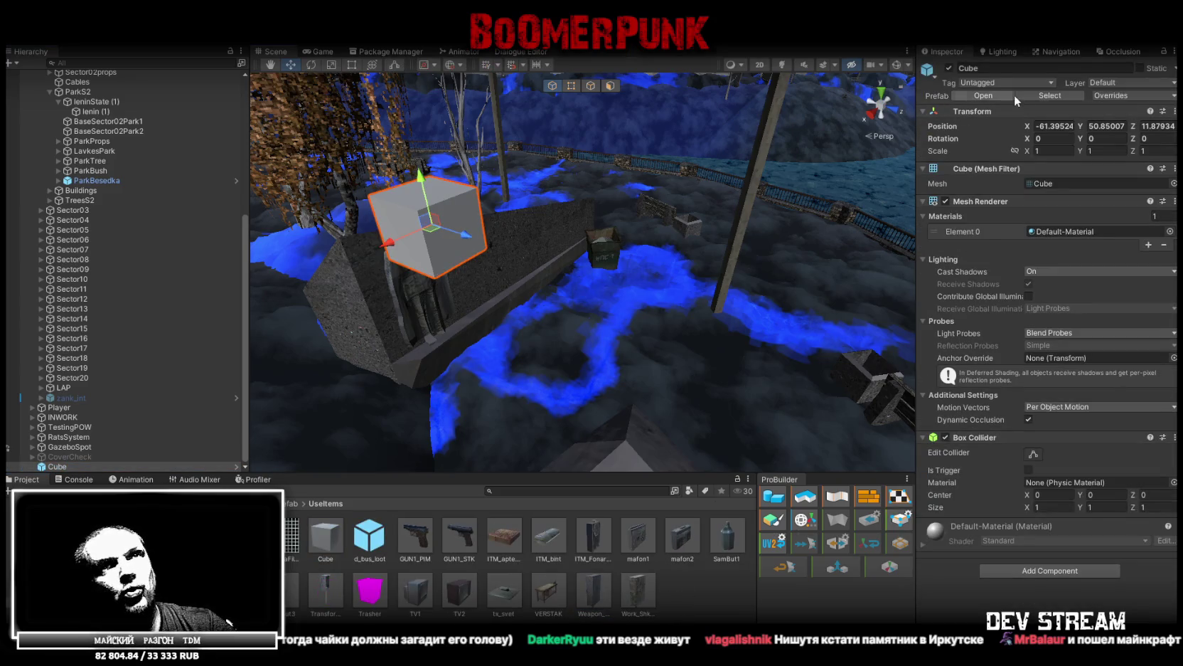
{"action": "mouse_move", "coordinate": [437, 232]}
{"action": "left_mouse_down"}
{"action": "mouse_move", "coordinate": [437, 203]}
{"action": "mouse_move", "coordinate": [603, 201]}
{"action": "mouse_move", "coordinate": [471, 320]}
{"action": "mouse_move", "coordinate": [702, 322]}
{"action": "left_mouse_up"}
{"action": "key", "text": "ctrl+d"}
{"action": "key", "text": "ctrl+d"}
- Give Cube (1) the Wood Crate material and a scale of 0.63
{"action": "left_click", "coordinate": [598, 189]}
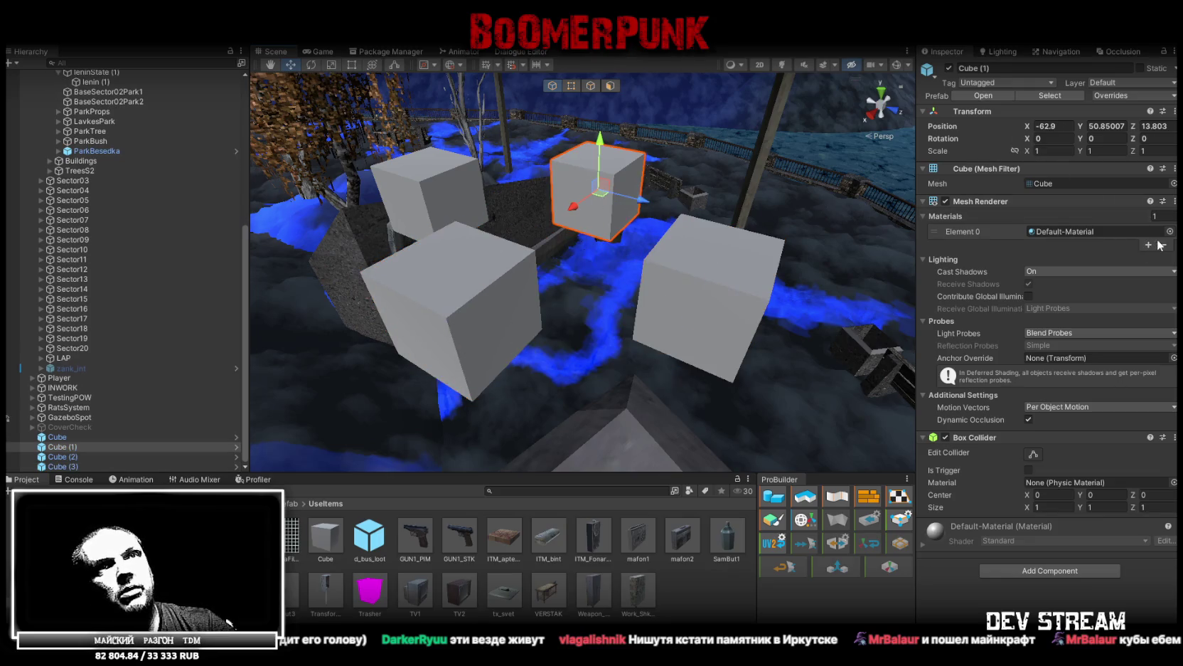
{"action": "left_click", "coordinate": [1169, 231]}
{"action": "scroll", "coordinate": [1074, 356], "scroll_direction": "down", "scroll_amount": 15}
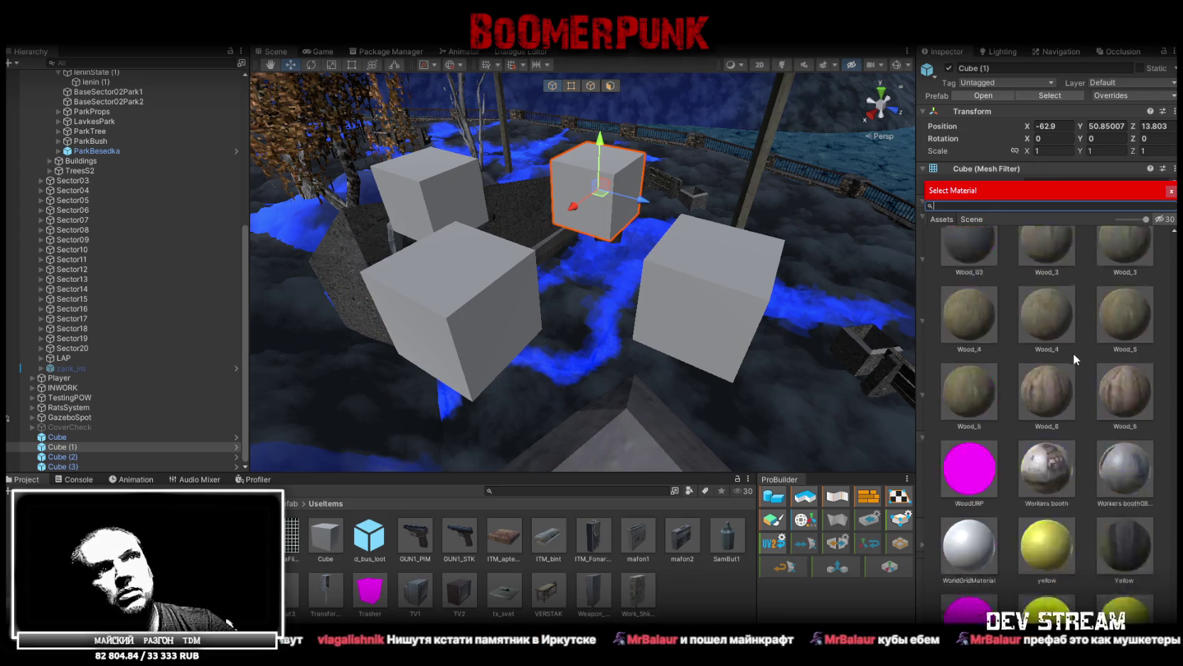
{"action": "left_click", "coordinate": [1124, 484]}
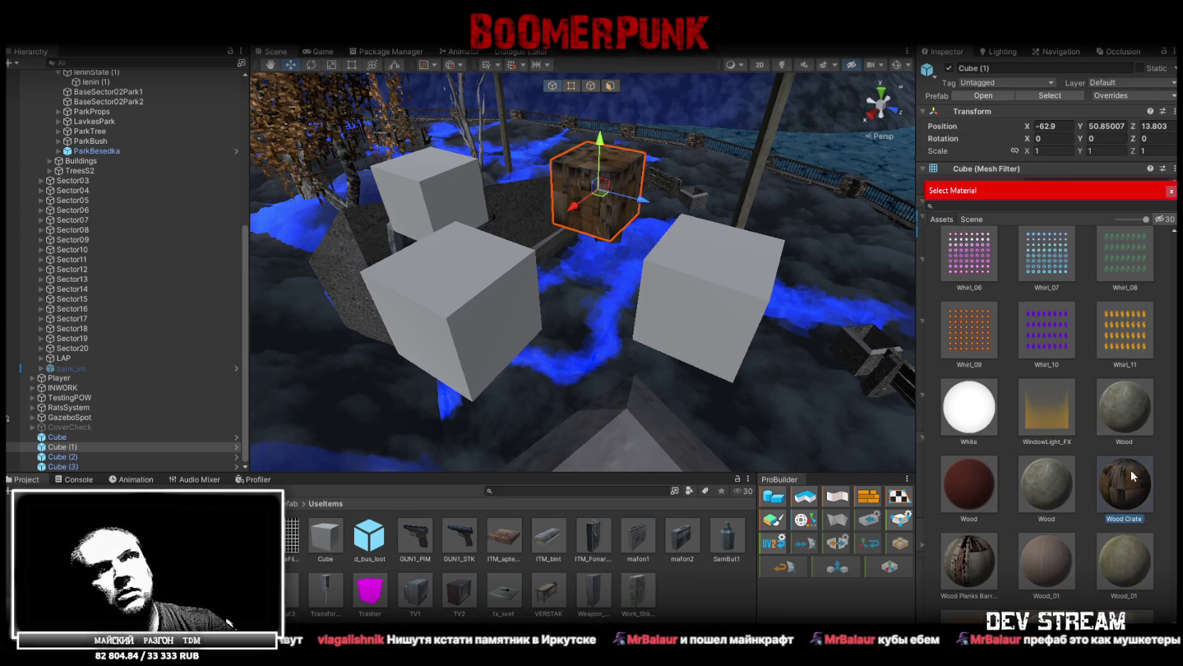
{"action": "left_click", "coordinate": [1052, 151]}
{"action": "type", "text": "0.63"}
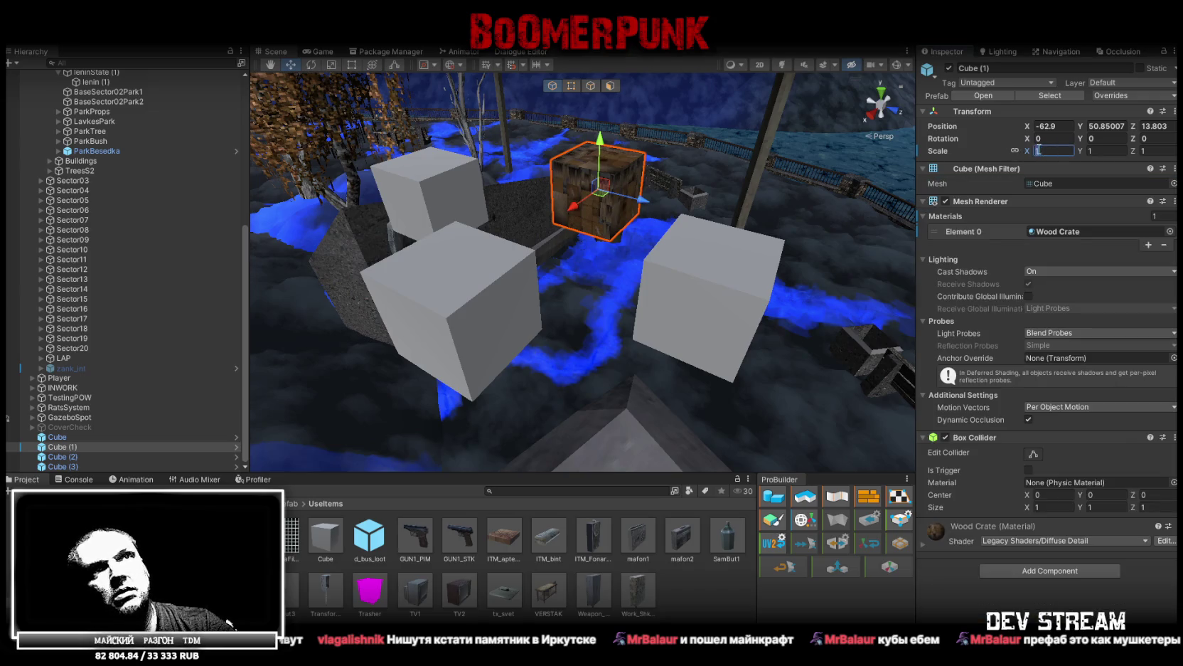
{"action": "key", "text": "Return"}
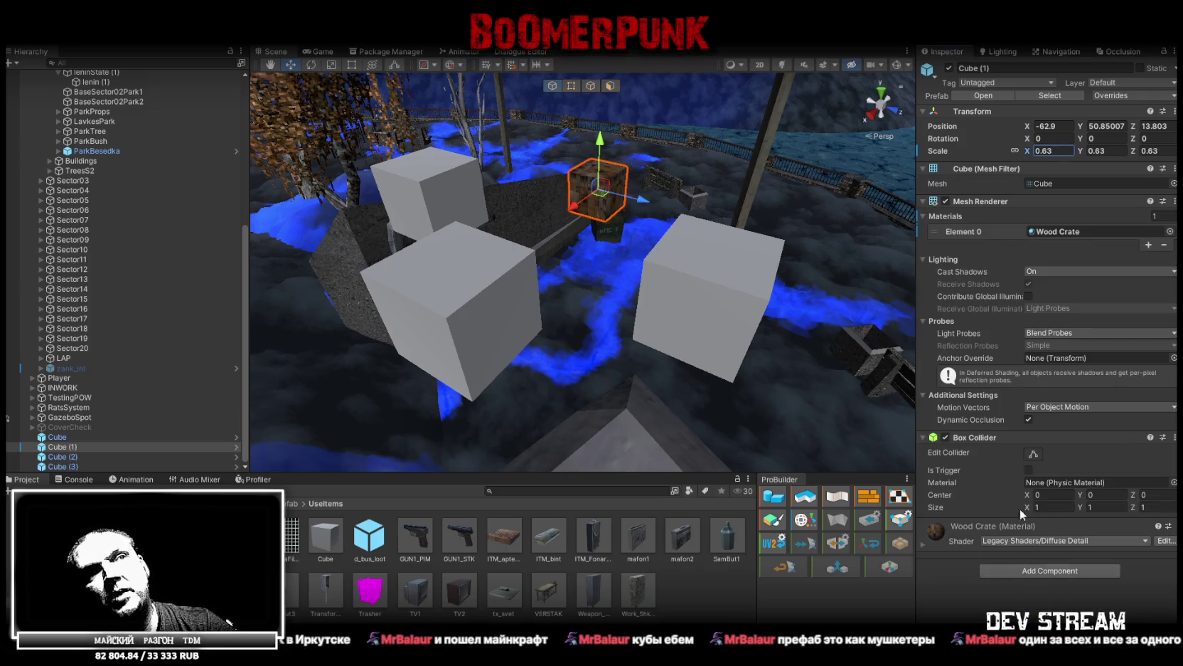
- Apply the instance's overrides to the prefab so every cube copy becomes a 0.63 Wood Crate
{"action": "left_click", "coordinate": [1140, 97]}
{"action": "left_click", "coordinate": [1138, 203]}
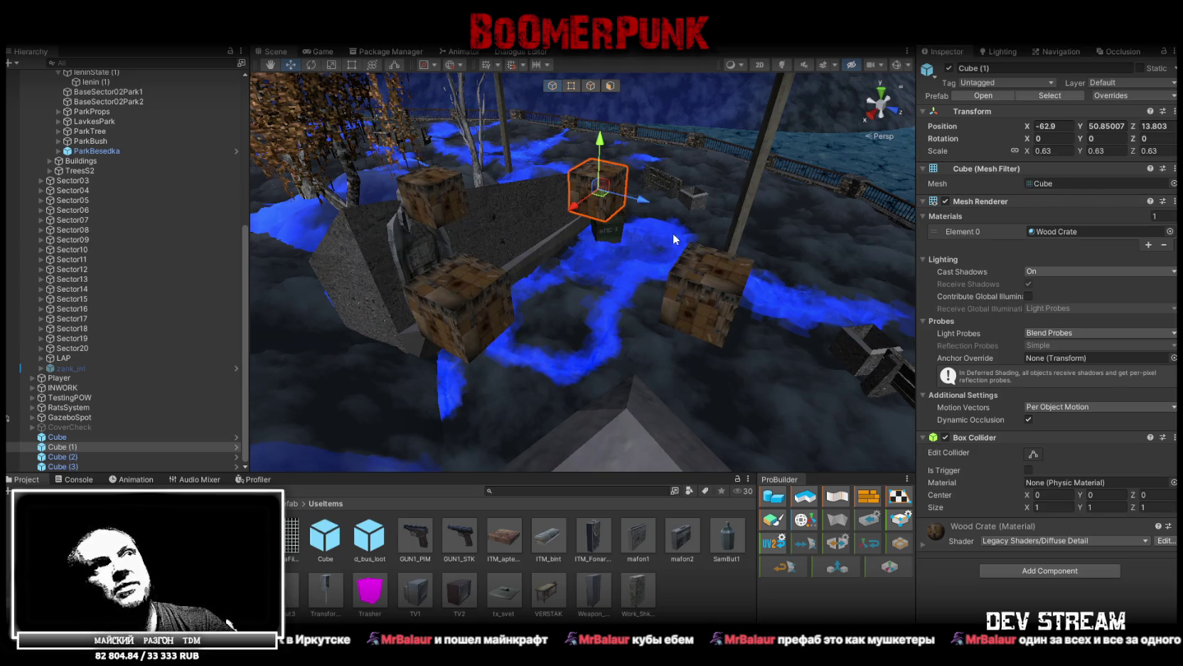
{"action": "left_click_drag", "start_coordinate": [673, 234], "coordinate": [687, 208], "text": "alt"}
{"action": "left_click", "coordinate": [1122, 96]}
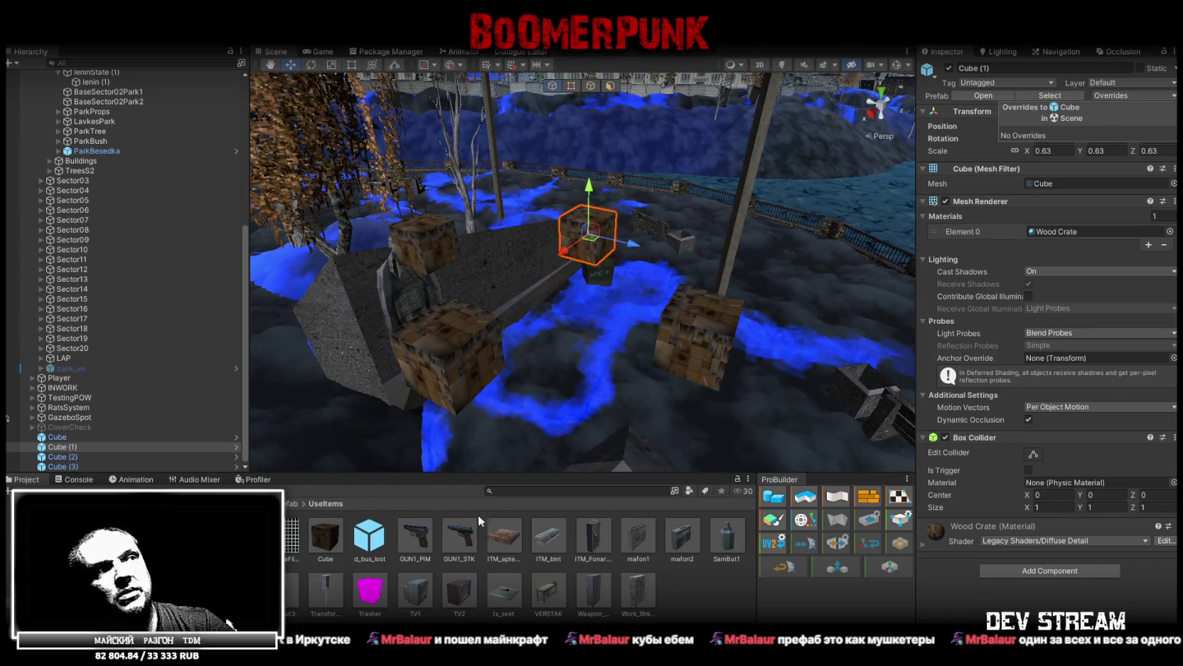
- Select the Cube prefab asset in the Project panel and request its deletion
{"action": "left_click", "coordinate": [335, 540]}
{"action": "left_click", "coordinate": [368, 537]}
{"action": "left_click", "coordinate": [333, 544]}
{"action": "key", "text": "Delete"}
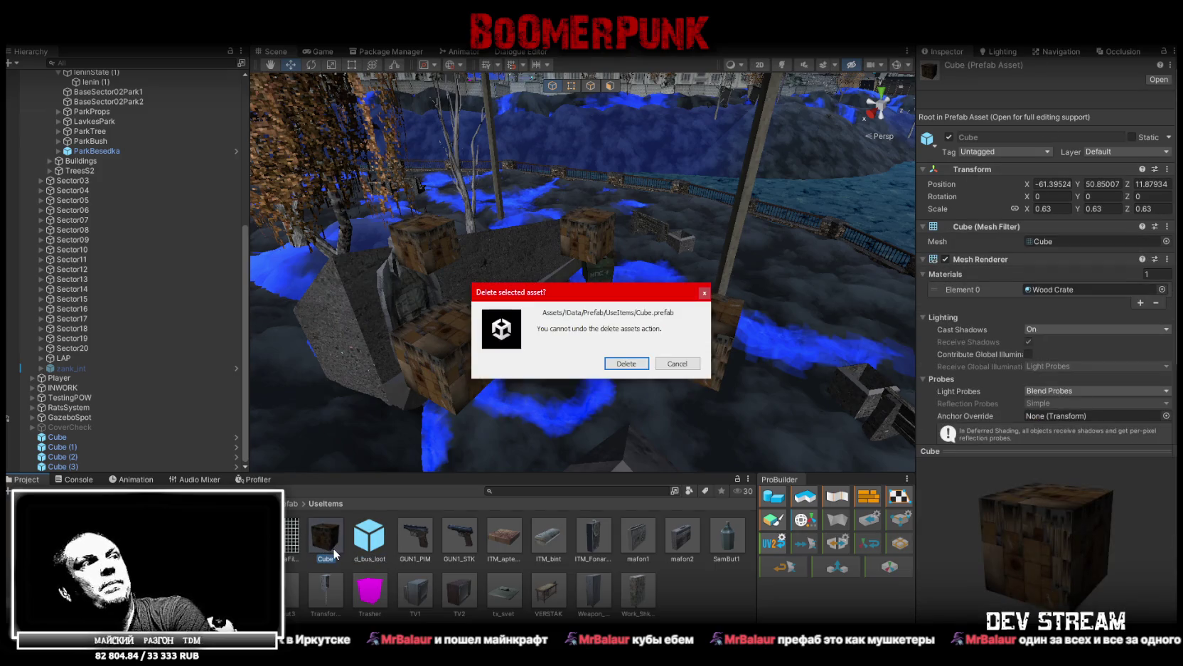
- Confirm deleting Cube.prefab, then remove Cube through Cube (3) from the Hierarchy
{"action": "left_click", "coordinate": [633, 361]}
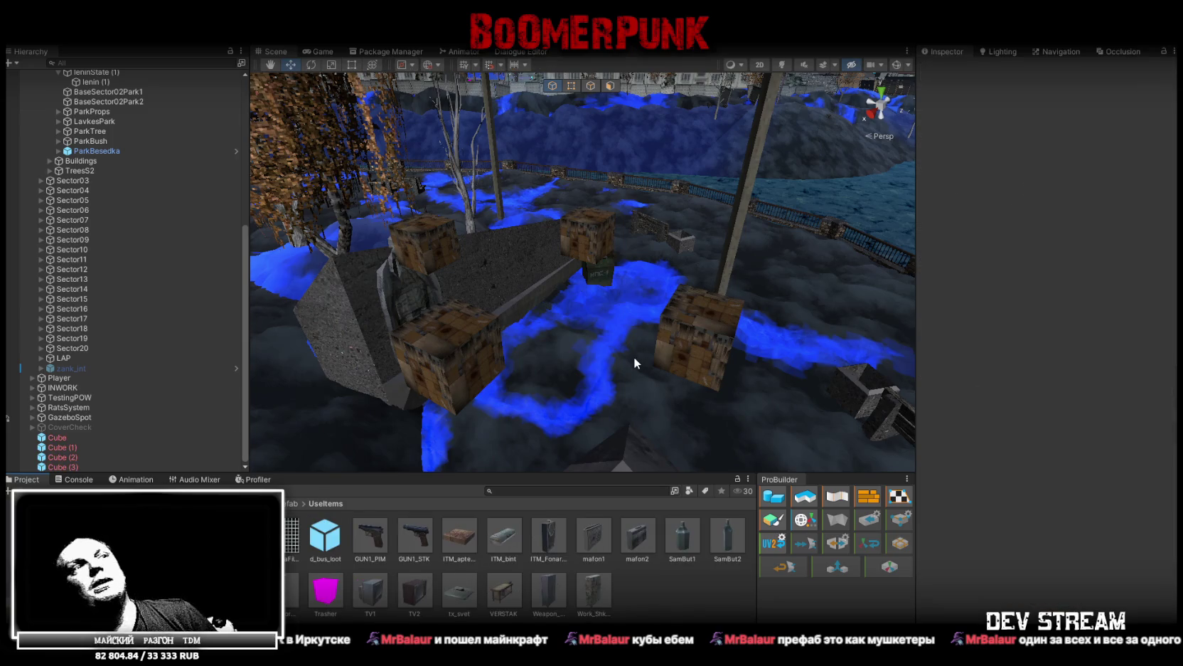
{"action": "left_click", "coordinate": [68, 437]}
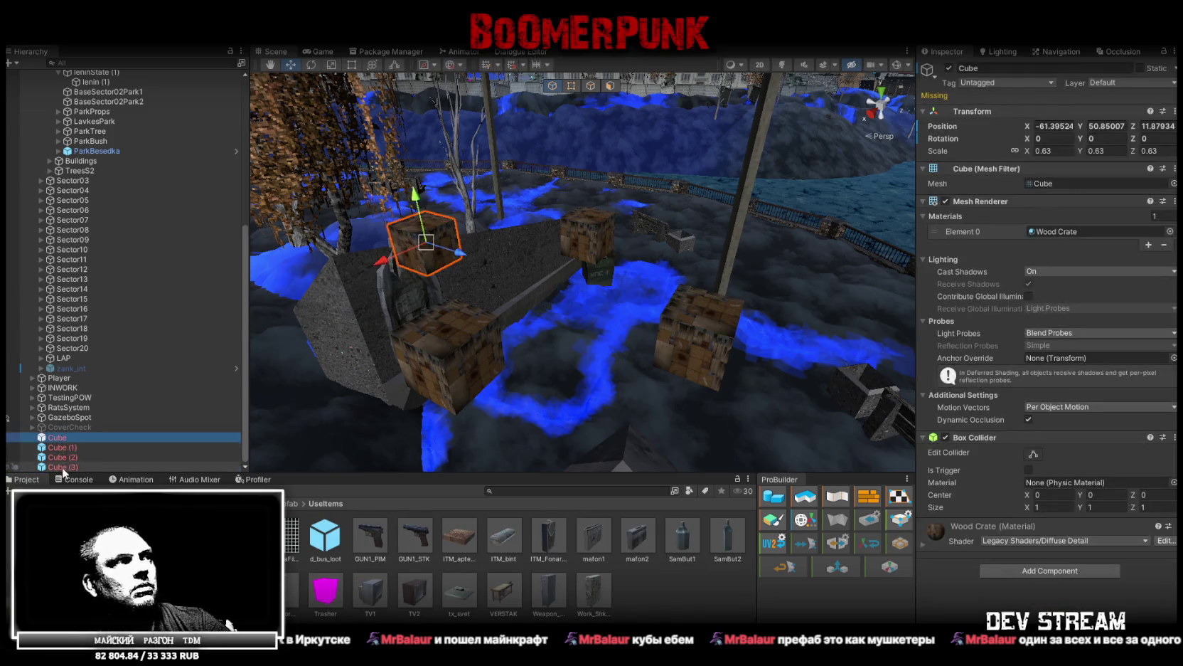
{"action": "left_click", "coordinate": [62, 467], "text": "shift"}
{"action": "key", "text": "Delete"}
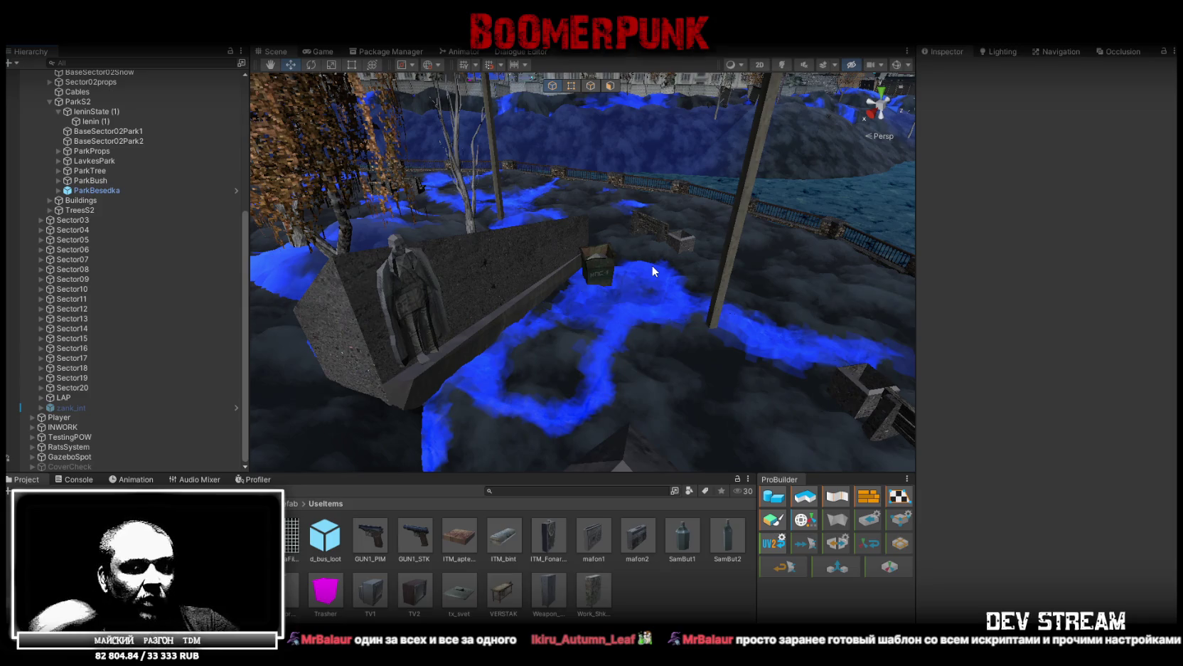
{"action": "mouse_move", "coordinate": [656, 273]}
{"action": "left_mouse_down"}
{"action": "mouse_move", "coordinate": [566, 230]}
{"action": "mouse_move", "coordinate": [540, 274]}
{"action": "mouse_move", "coordinate": [588, 326]}
{"action": "mouse_move", "coordinate": [814, 153]}
{"action": "mouse_move", "coordinate": [903, 184]}
{"action": "mouse_move", "coordinate": [915, 174]}
{"action": "mouse_move", "coordinate": [746, 230]}
{"action": "left_mouse_up"}
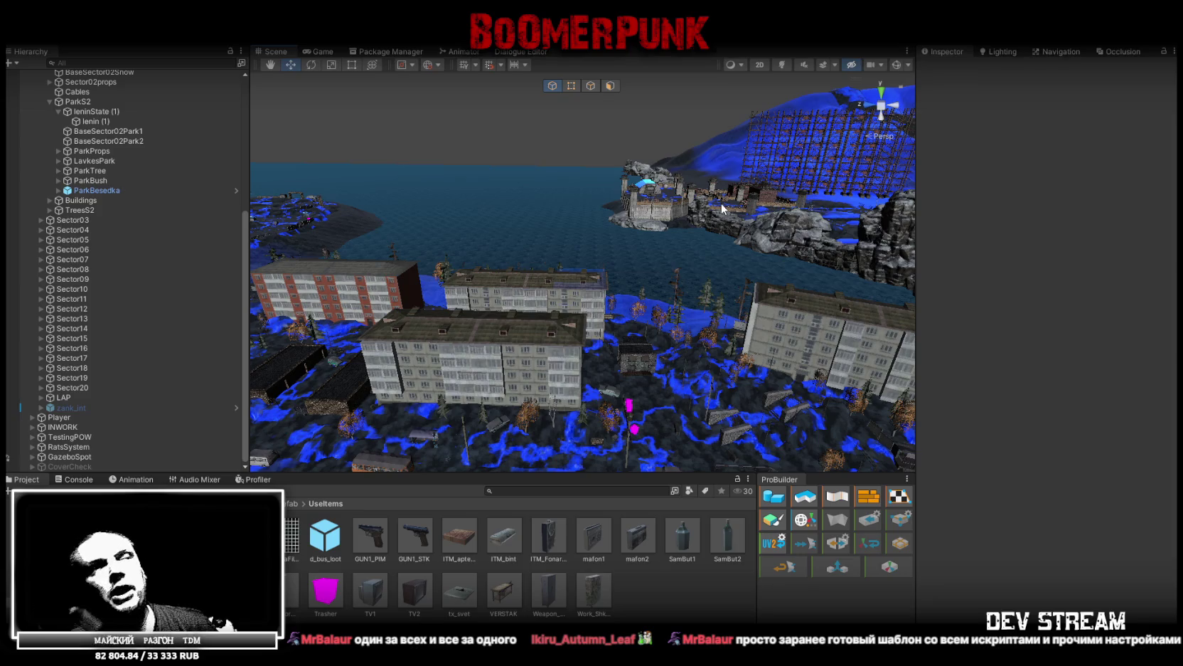
{"action": "mouse_move", "coordinate": [721, 203]}
{"action": "left_mouse_down"}
{"action": "mouse_move", "coordinate": [510, 97]}
{"action": "mouse_move", "coordinate": [455, 270]}
{"action": "mouse_move", "coordinate": [437, 288]}
{"action": "mouse_move", "coordinate": [411, 278]}
{"action": "left_mouse_up"}
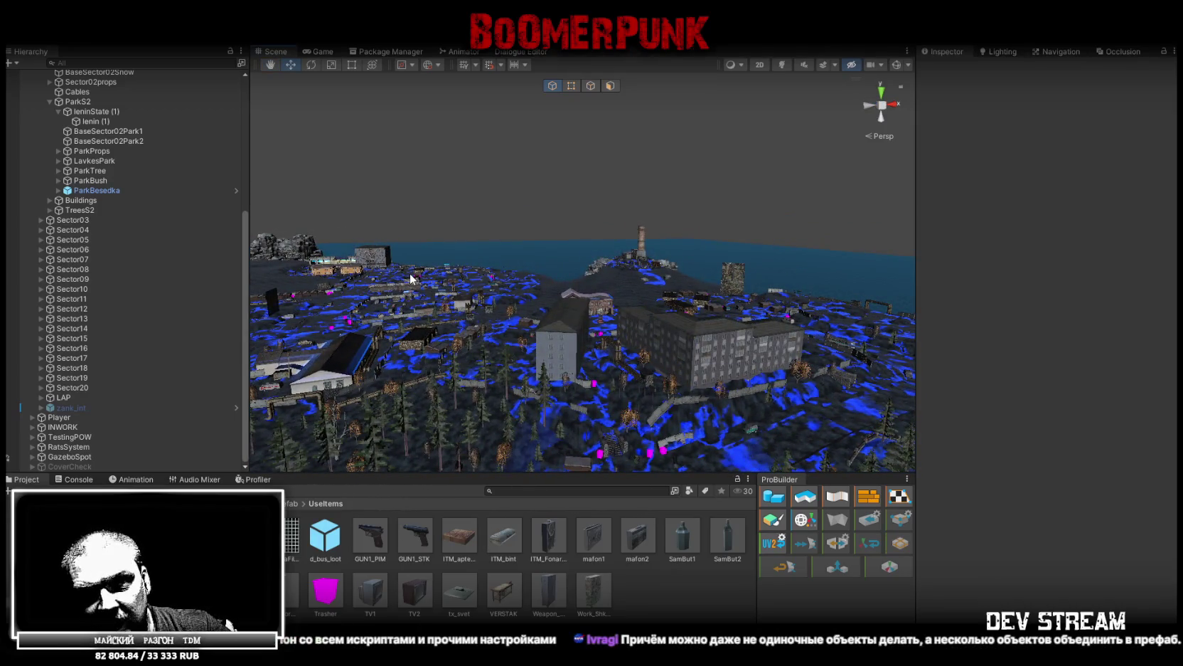